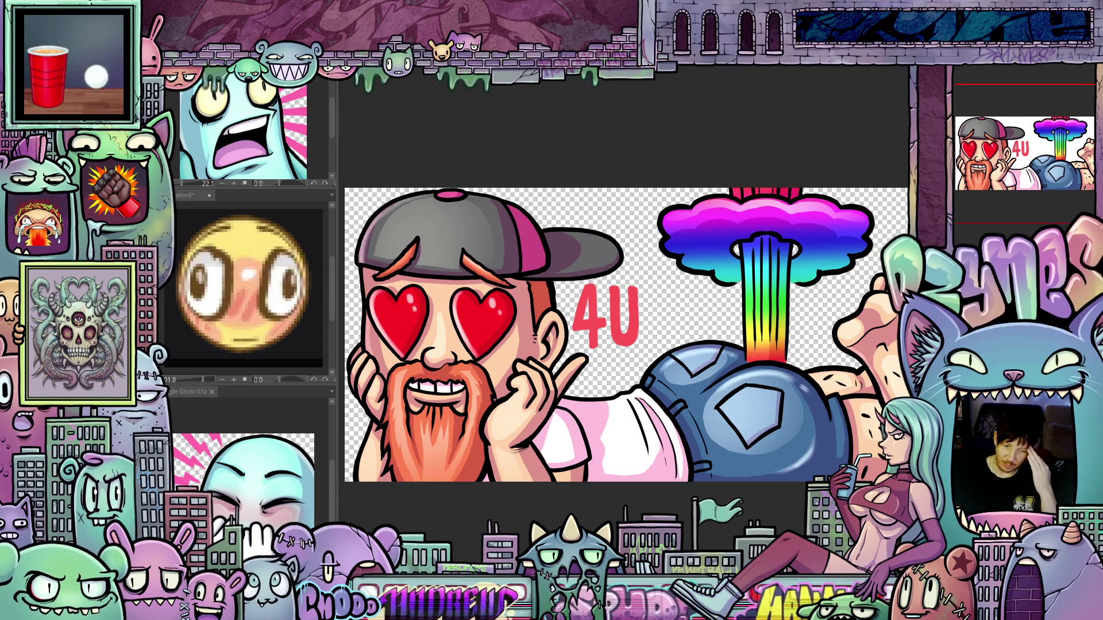
Step: Frame the artwork in view and narrow the left panel to give the canvas more room
scroll(534, 212, down, 2)
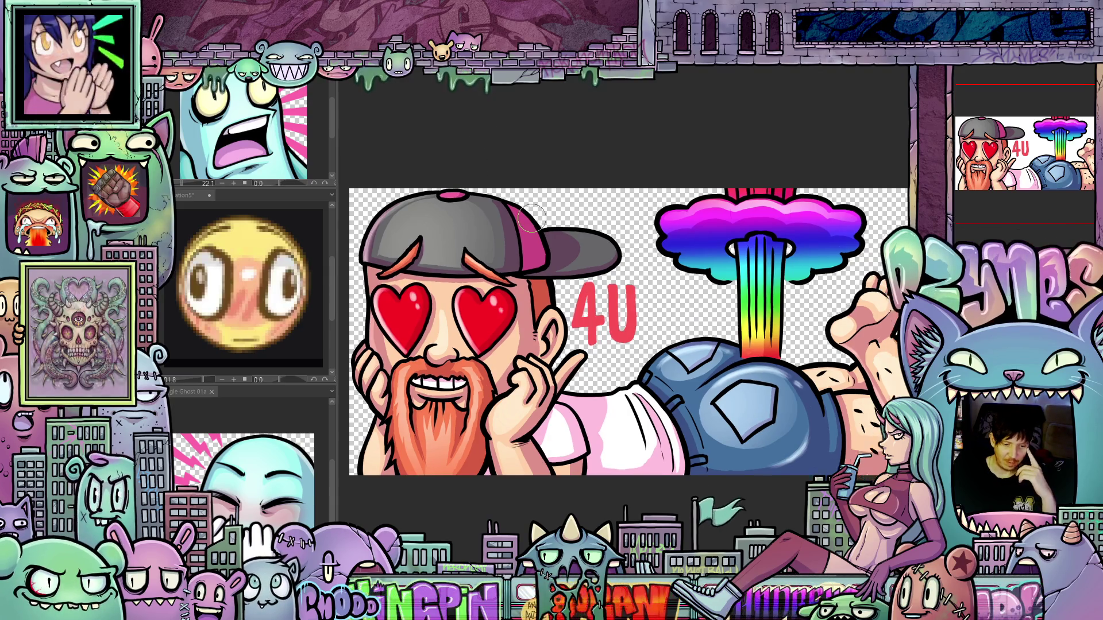
mouse_move(543, 194)
mouse_down()
mouse_move(604, 206)
mouse_move(640, 228)
mouse_up()
scroll(603, 206, up, 3)
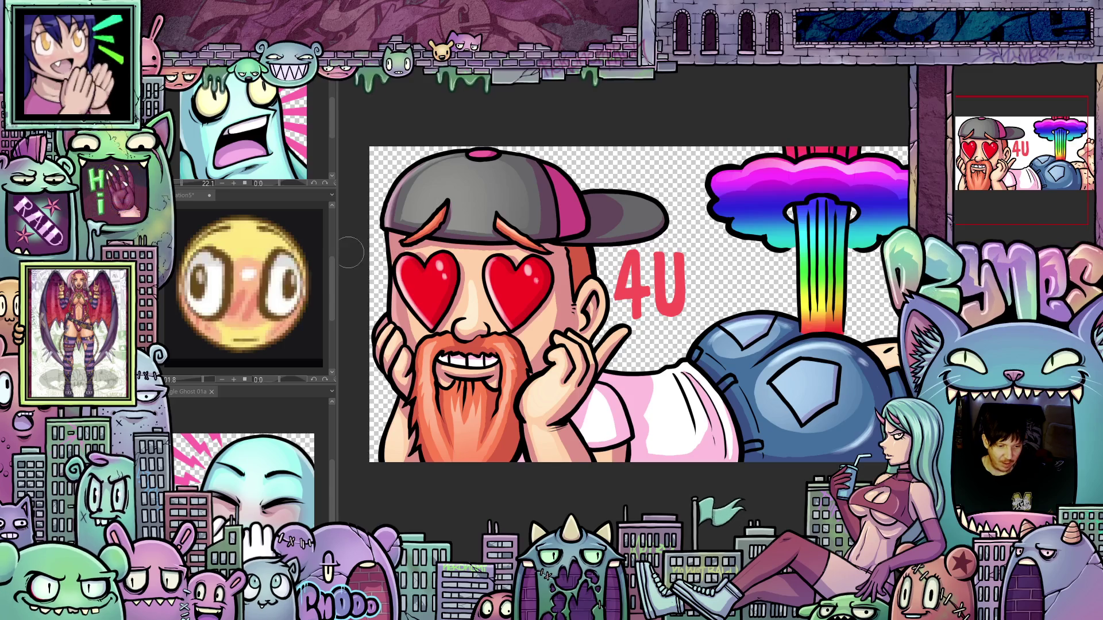
drag(337, 234, 299, 234)
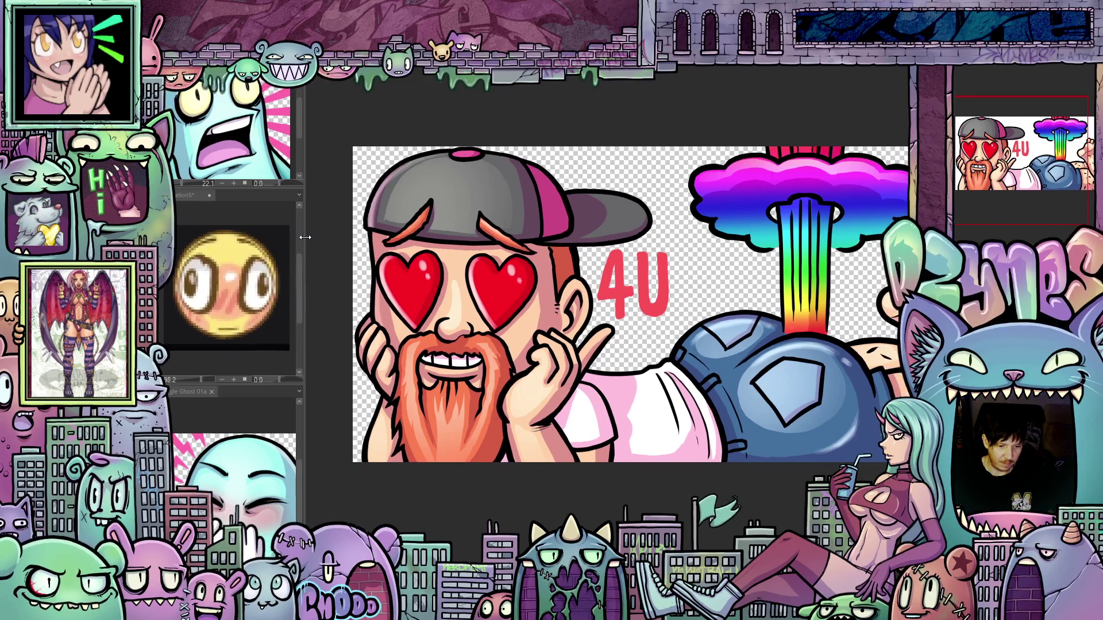
scroll(505, 262, down, 1)
scroll(507, 262, down, 2)
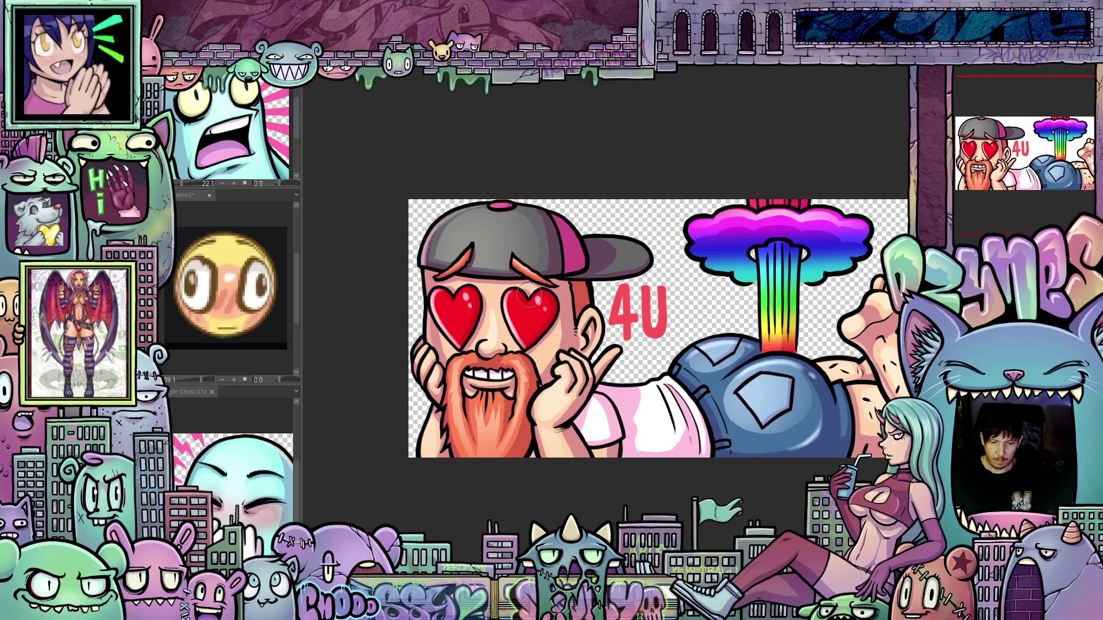
drag(642, 366, 631, 382)
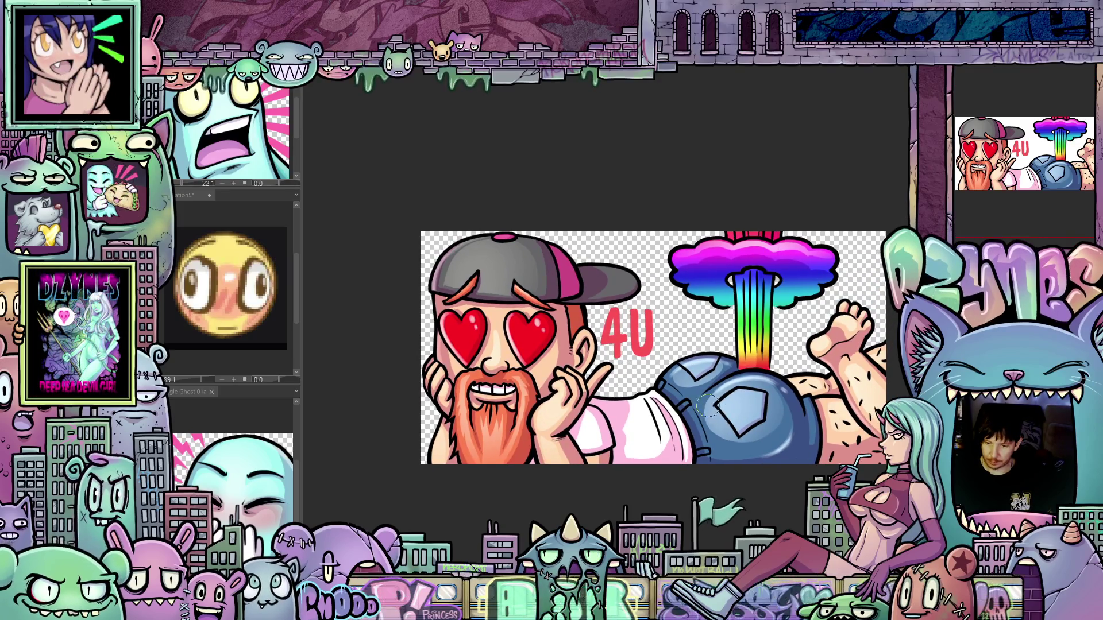
scroll(723, 460, up, 1)
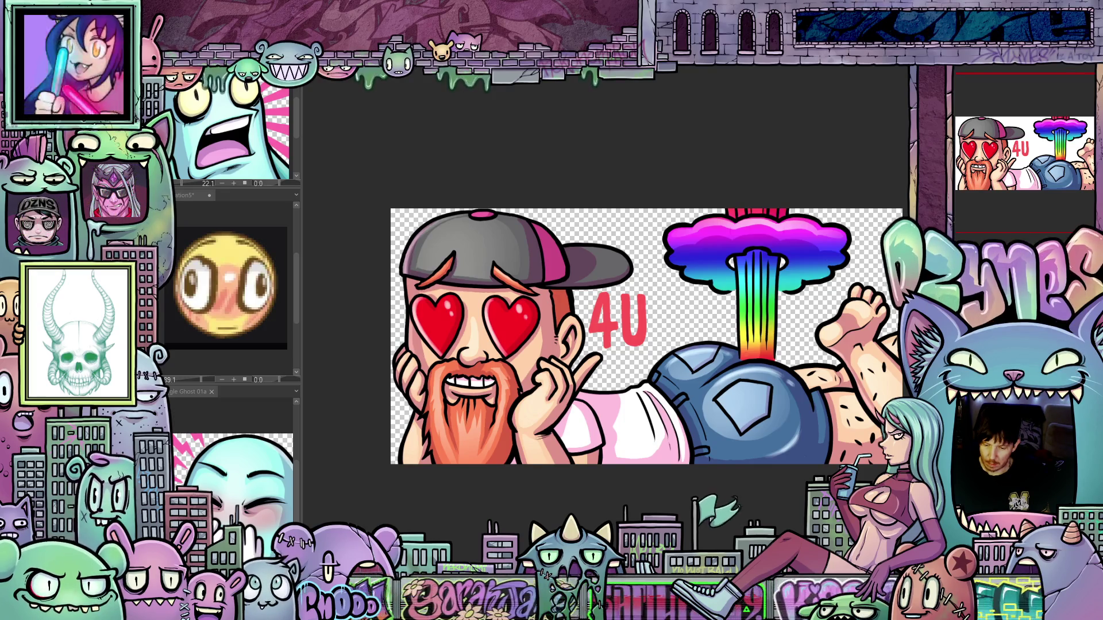
Step: Lower the artwork layer's opacity with the 4 key so it appears faded
key(4)
drag(629, 401, 800, 485)
drag(831, 437, 614, 361)
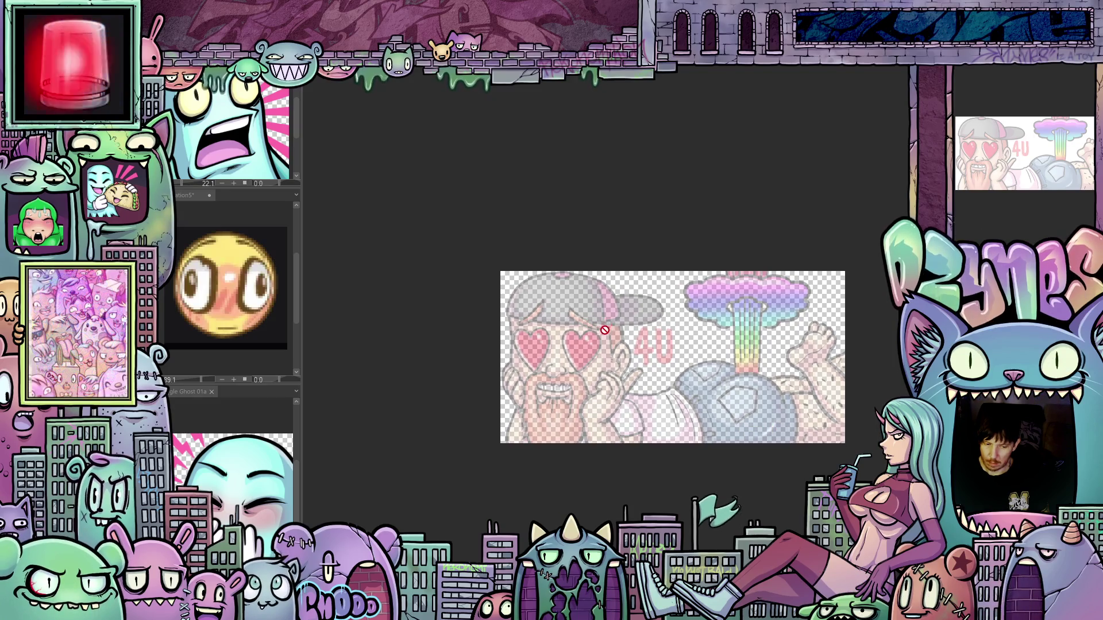
Step: Restore the artwork to full opacity and preview it at tiny thumbnail zoom levels
scroll(503, 319, up, 1)
scroll(511, 318, up, 4)
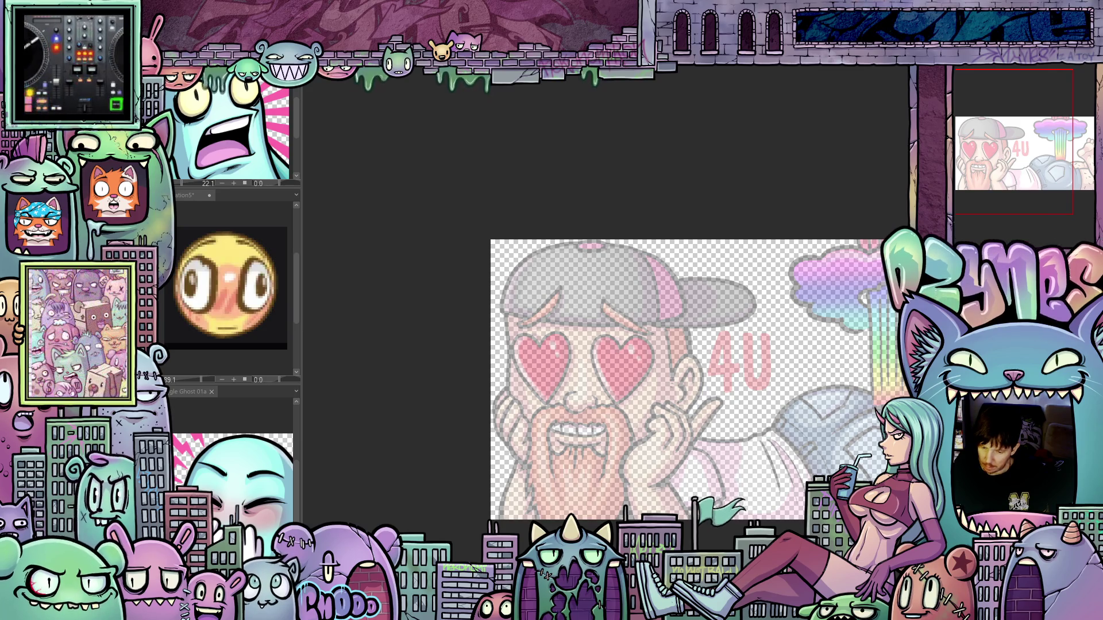
drag(712, 438, 780, 443)
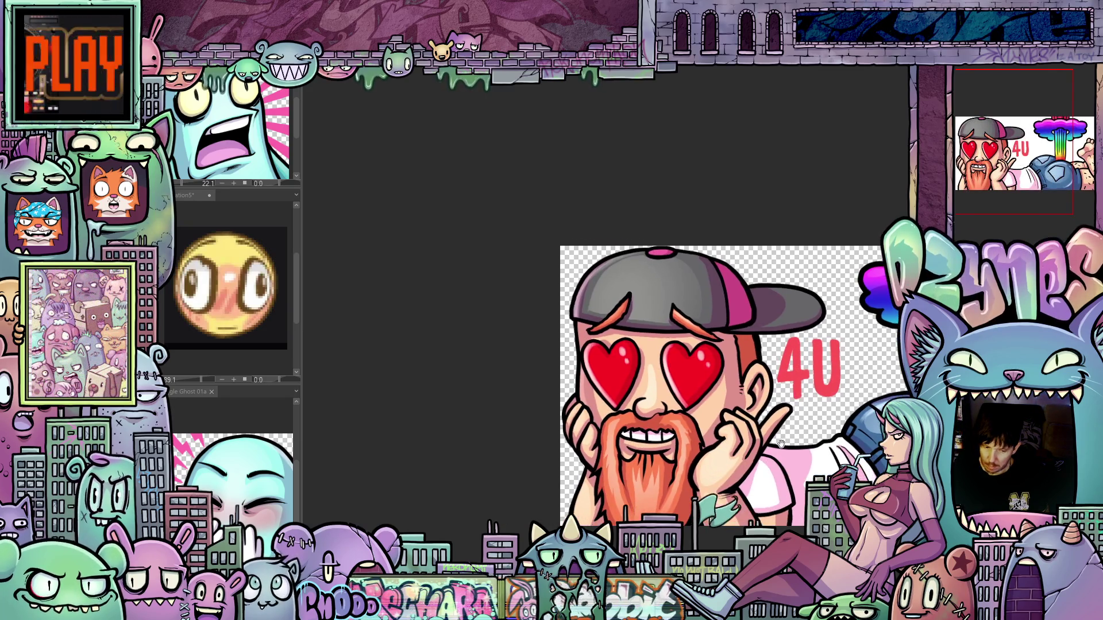
scroll(688, 383, up, 2)
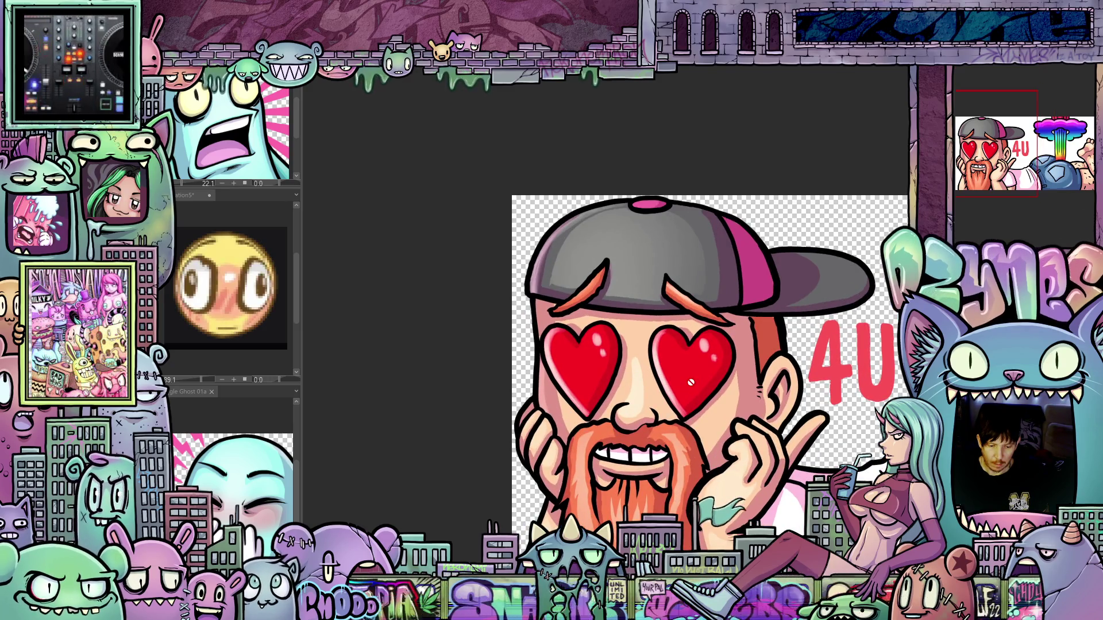
scroll(691, 382, down, 3)
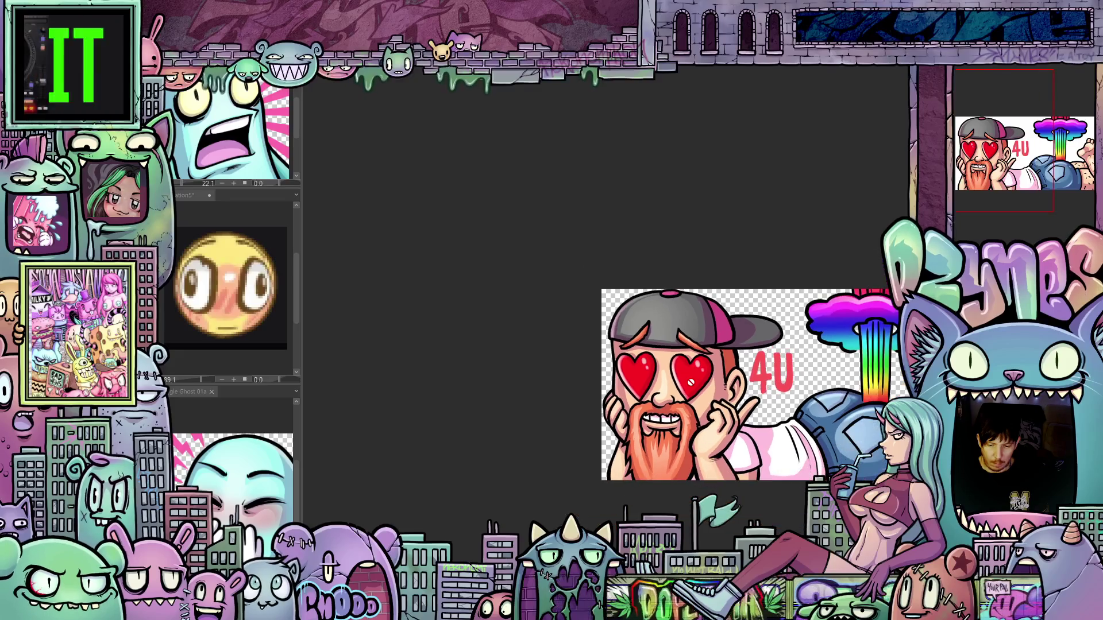
scroll(652, 390, up, 4)
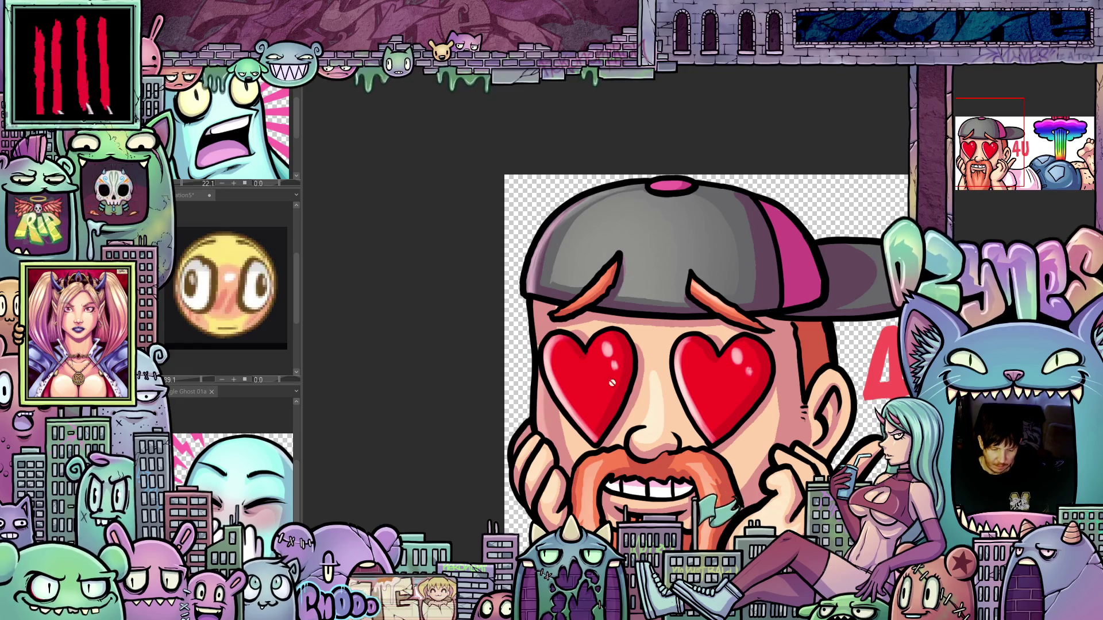
scroll(689, 413, down, 3)
scroll(772, 441, down, 5)
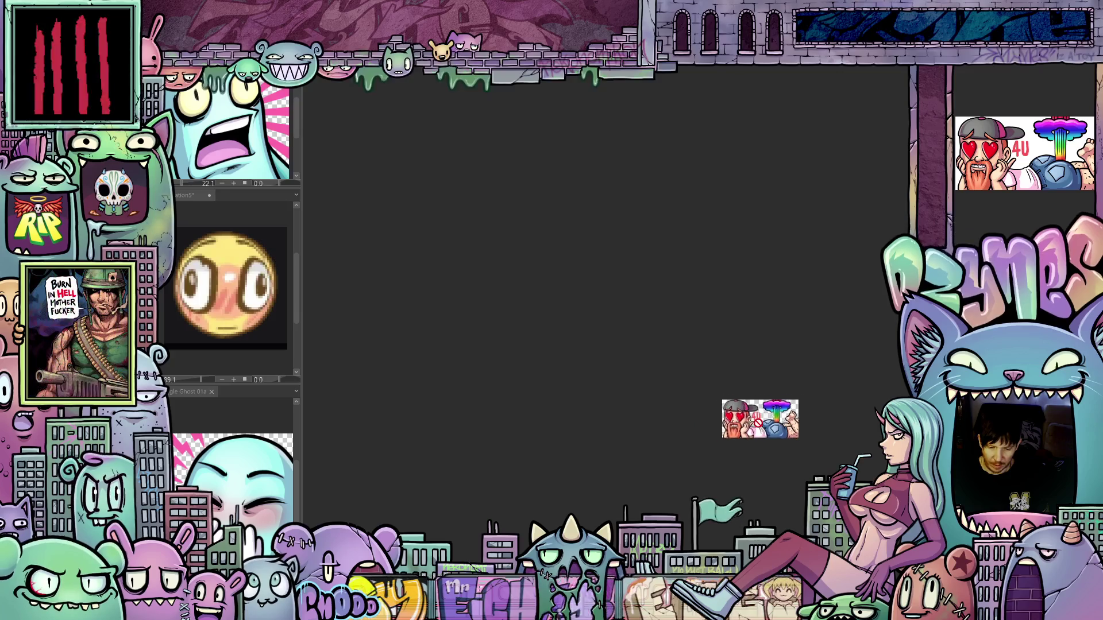
Step: Zoom back in and centre the view on the character's face
scroll(772, 441, up, 1)
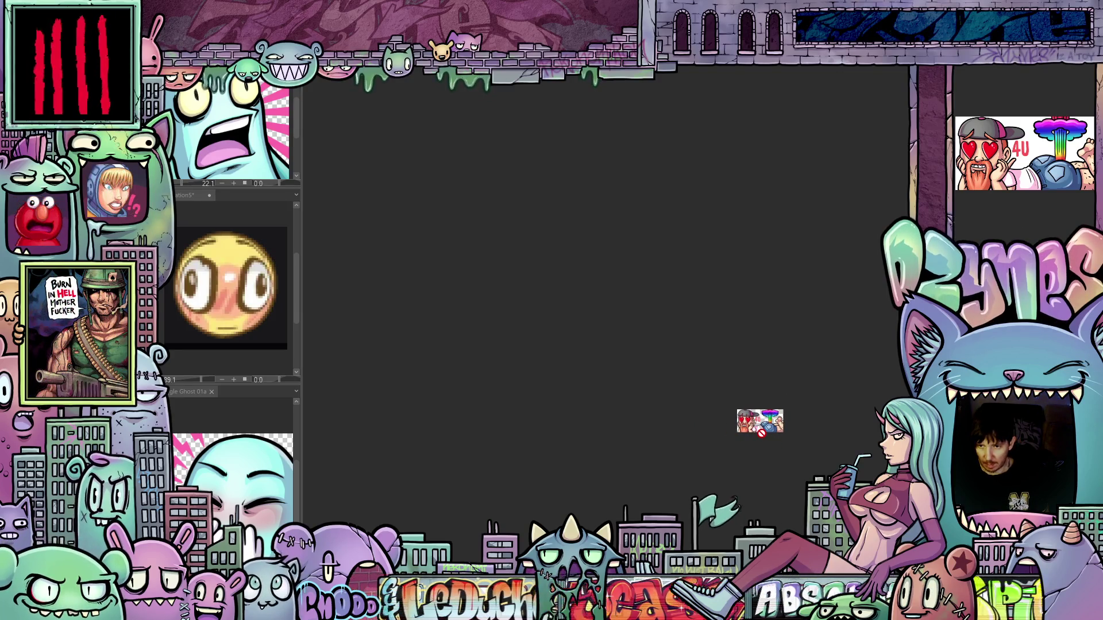
scroll(761, 433, up, 2)
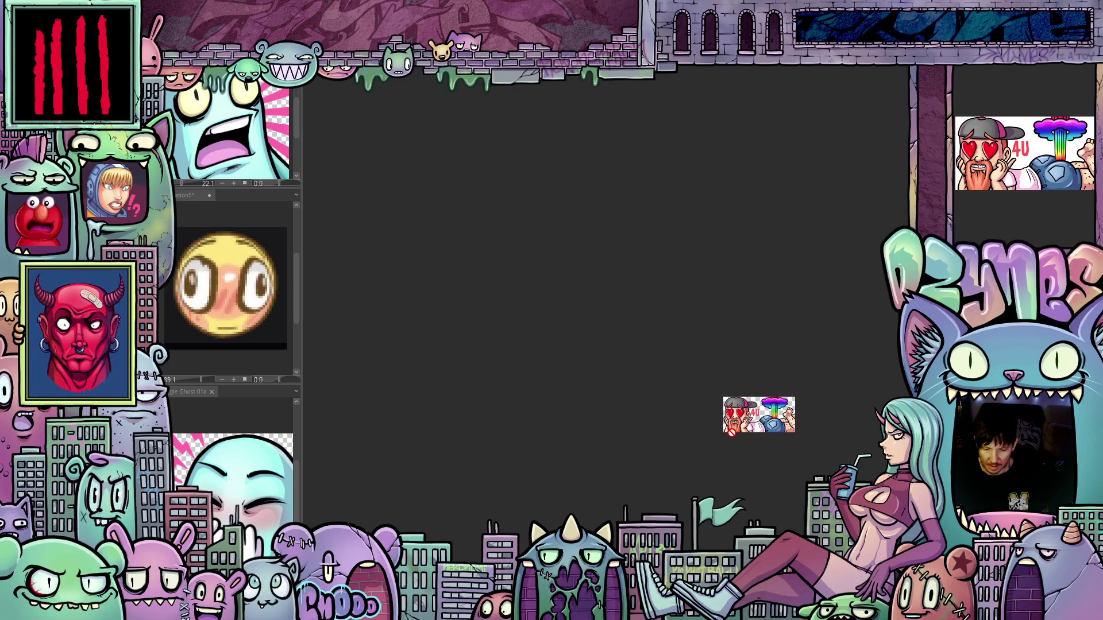
scroll(740, 418, up, 5)
scroll(741, 406, up, 5)
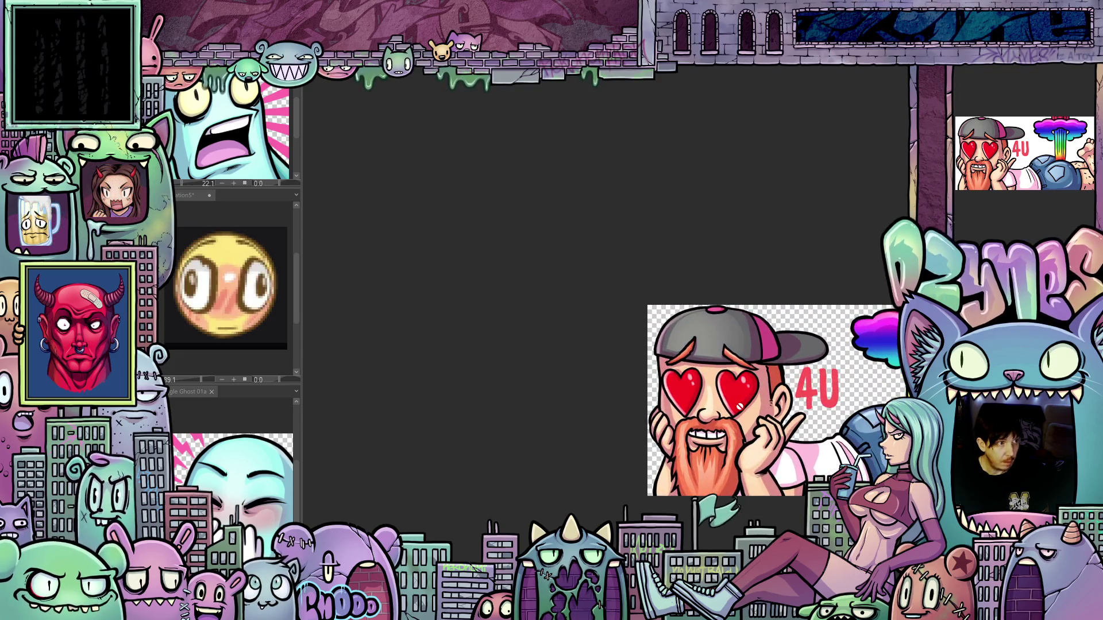
scroll(748, 407, up, 2)
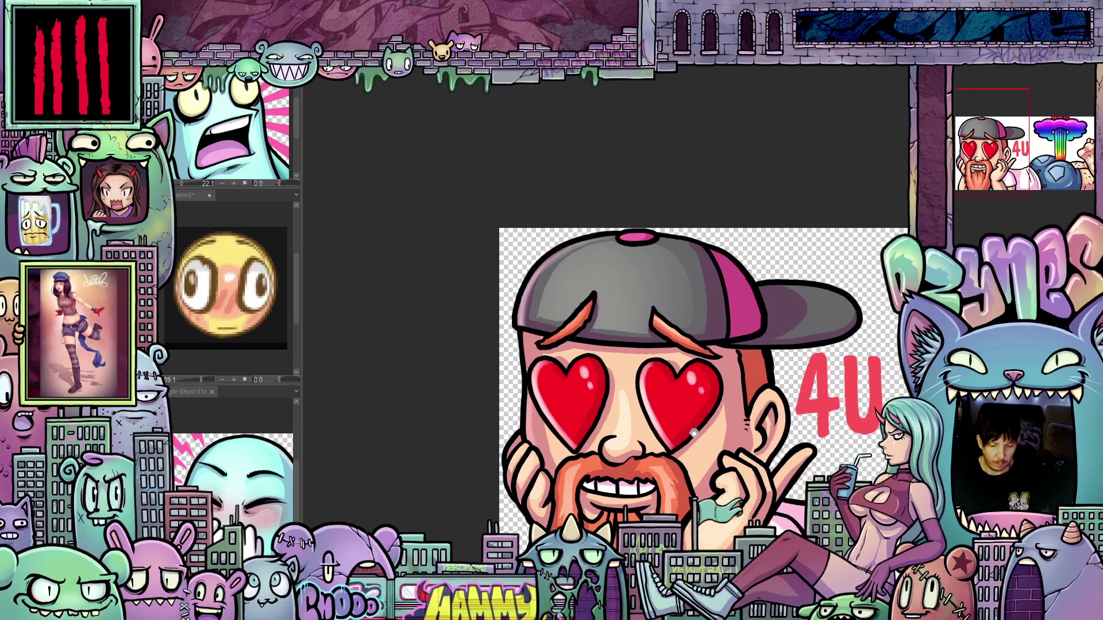
drag(727, 389, 736, 383)
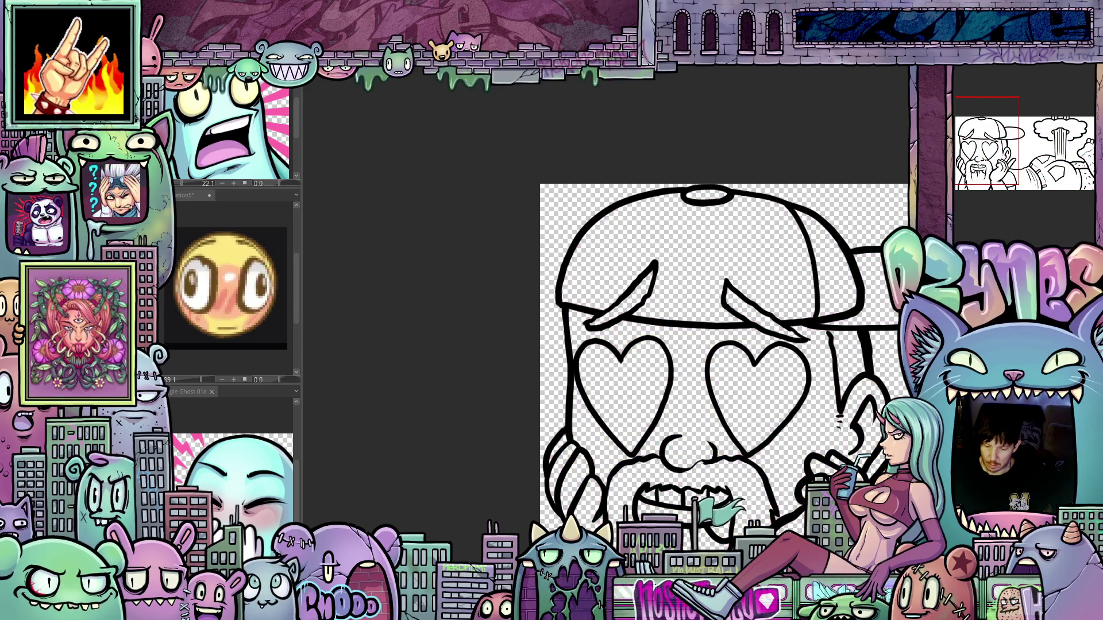
Step: Erase both heart-eye outlines from the line art with the Eraser
scroll(776, 427, up, 3)
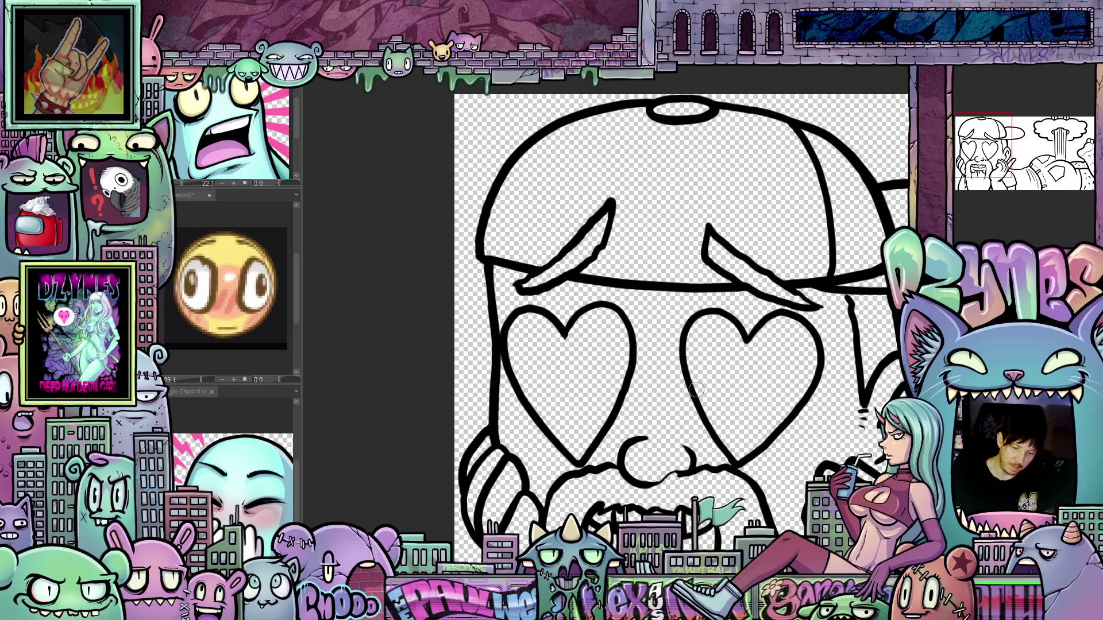
mouse_move(698, 406)
mouse_down()
mouse_move(687, 359)
mouse_move(723, 313)
mouse_up()
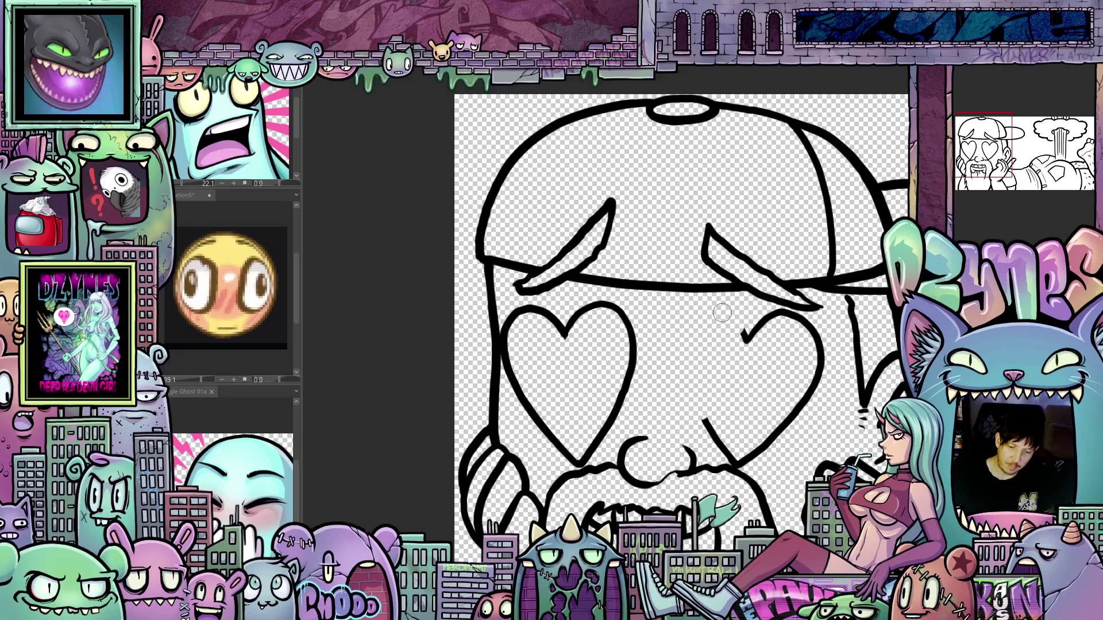
mouse_move(750, 347)
mouse_down()
mouse_move(783, 313)
mouse_move(827, 367)
mouse_move(786, 458)
mouse_up()
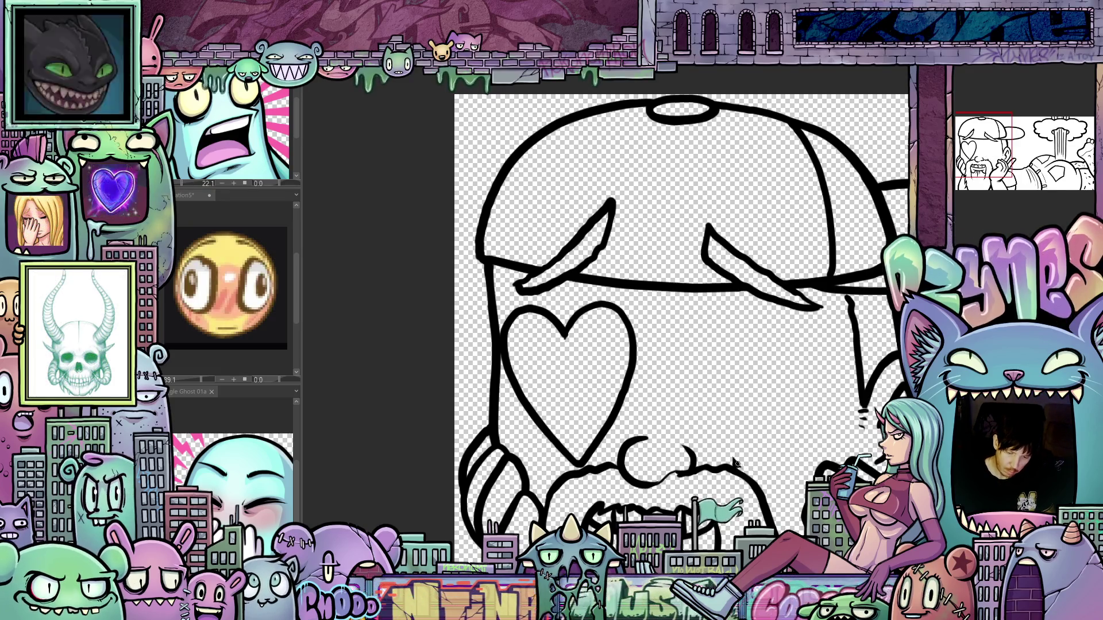
drag(595, 428, 643, 404)
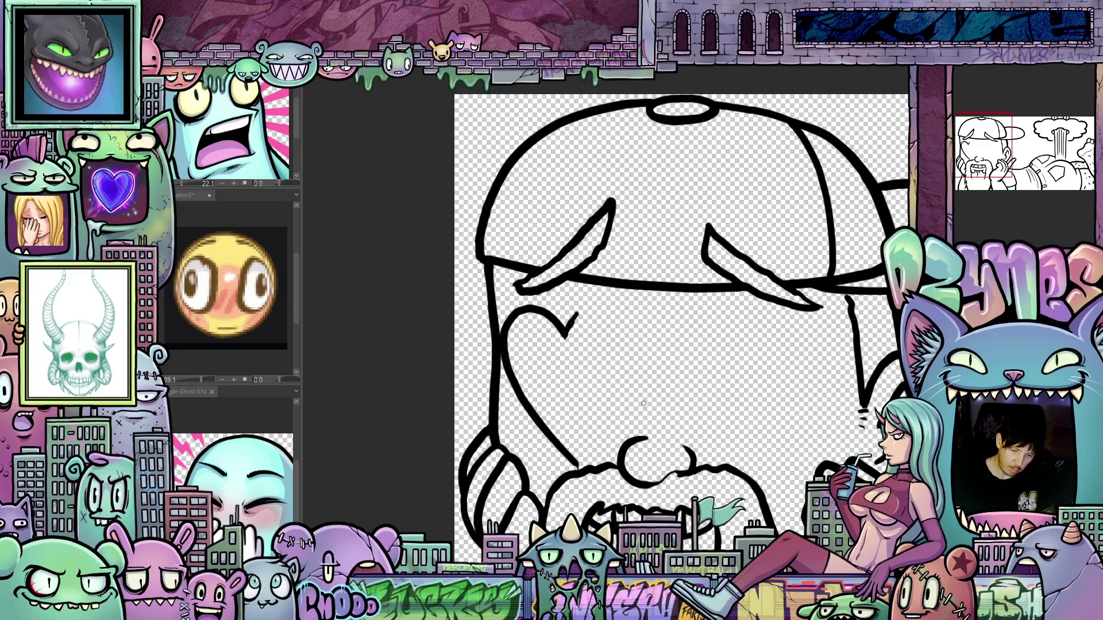
drag(556, 327, 574, 462)
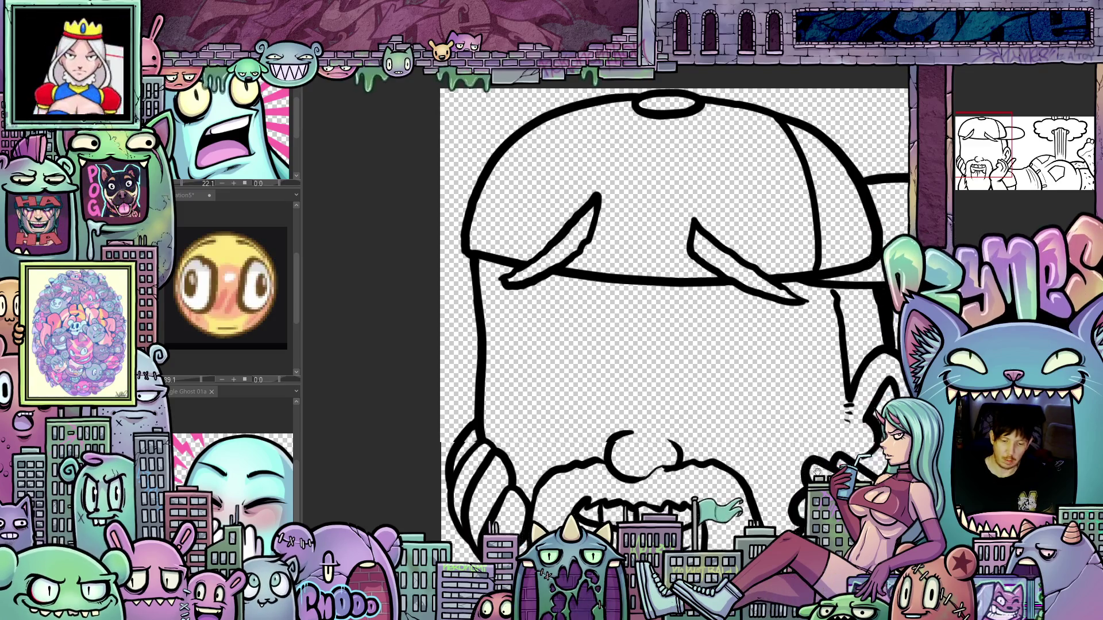
Step: Lasso the cap lines and delete them, leaving the lower face
mouse_move(821, 452)
mouse_down()
mouse_move(807, 447)
mouse_move(798, 482)
mouse_move(787, 473)
mouse_up()
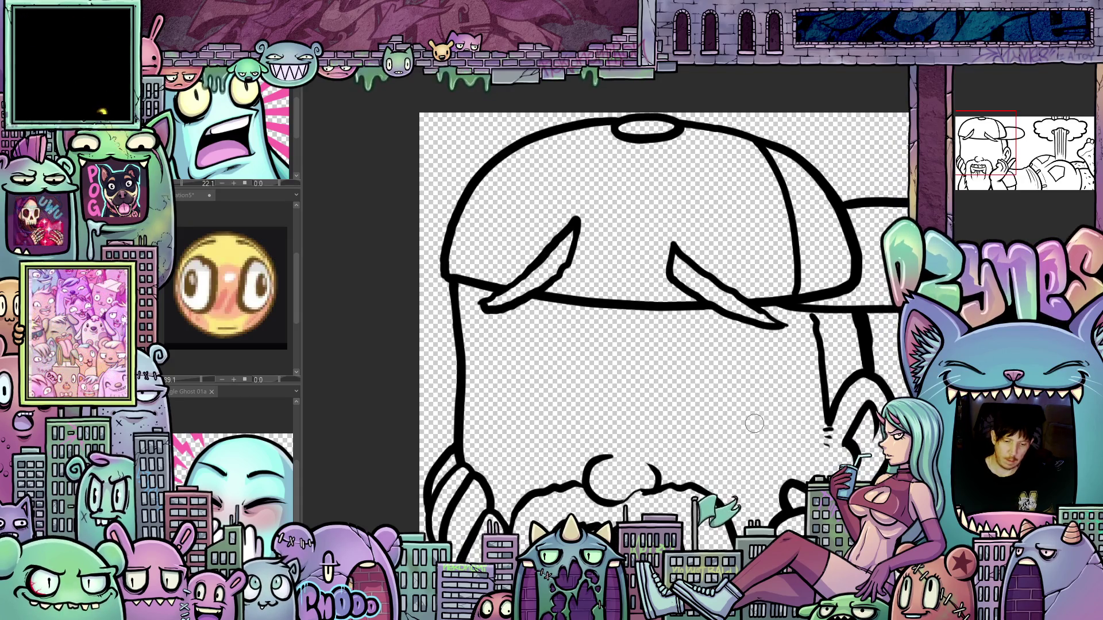
drag(842, 428, 743, 440)
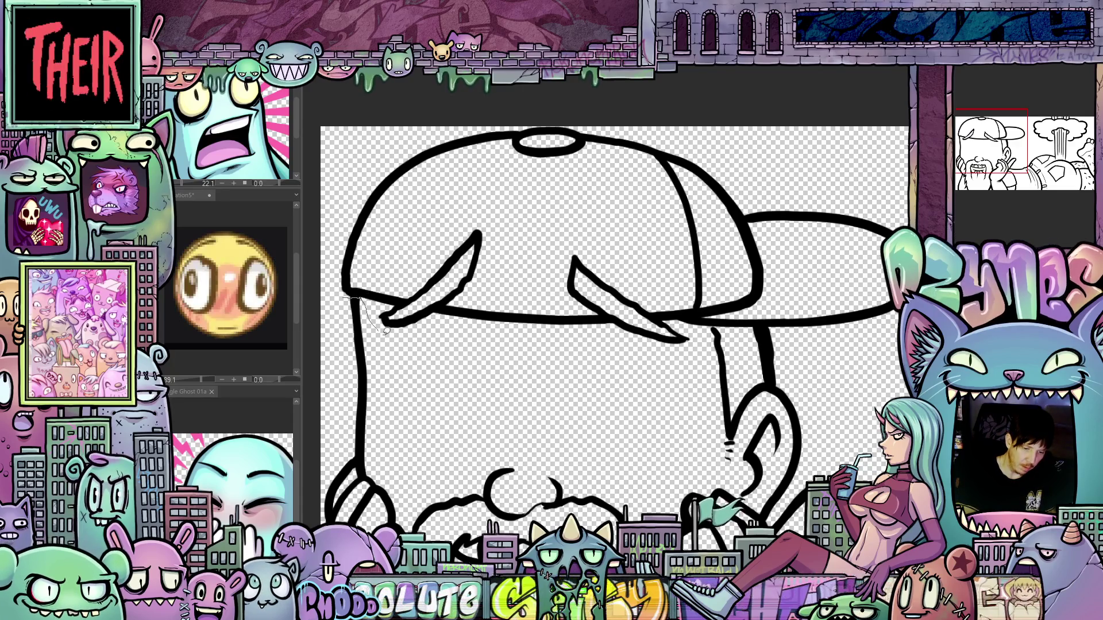
mouse_move(386, 330)
mouse_down()
mouse_move(575, 359)
mouse_move(687, 358)
mouse_move(708, 331)
mouse_move(847, 341)
mouse_move(862, 150)
mouse_move(570, 93)
mouse_move(329, 187)
mouse_move(359, 299)
mouse_up()
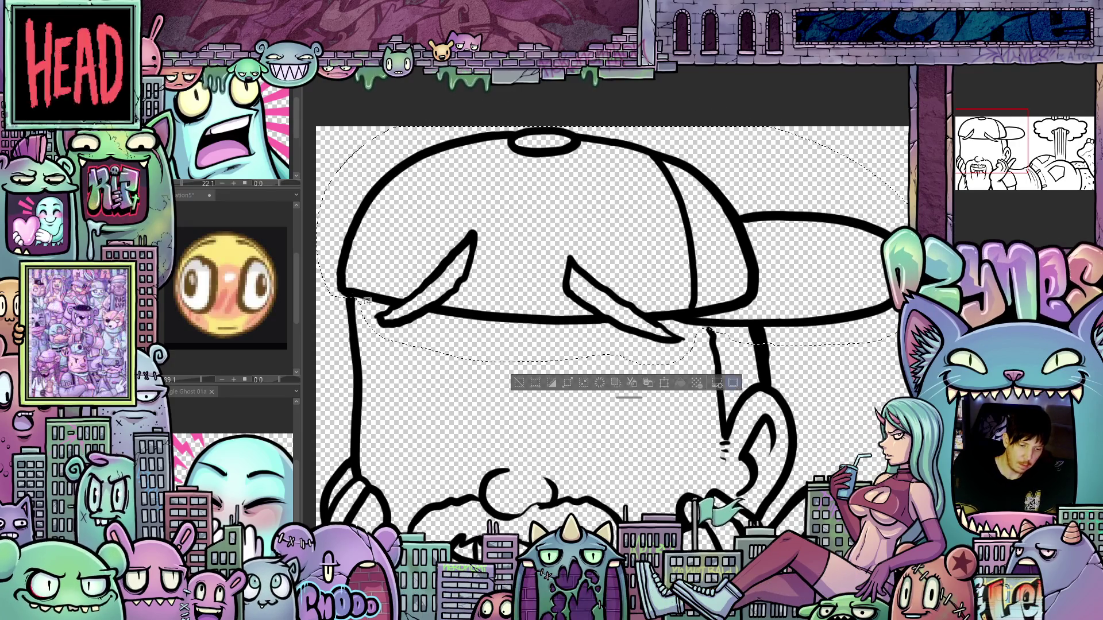
key(Delete)
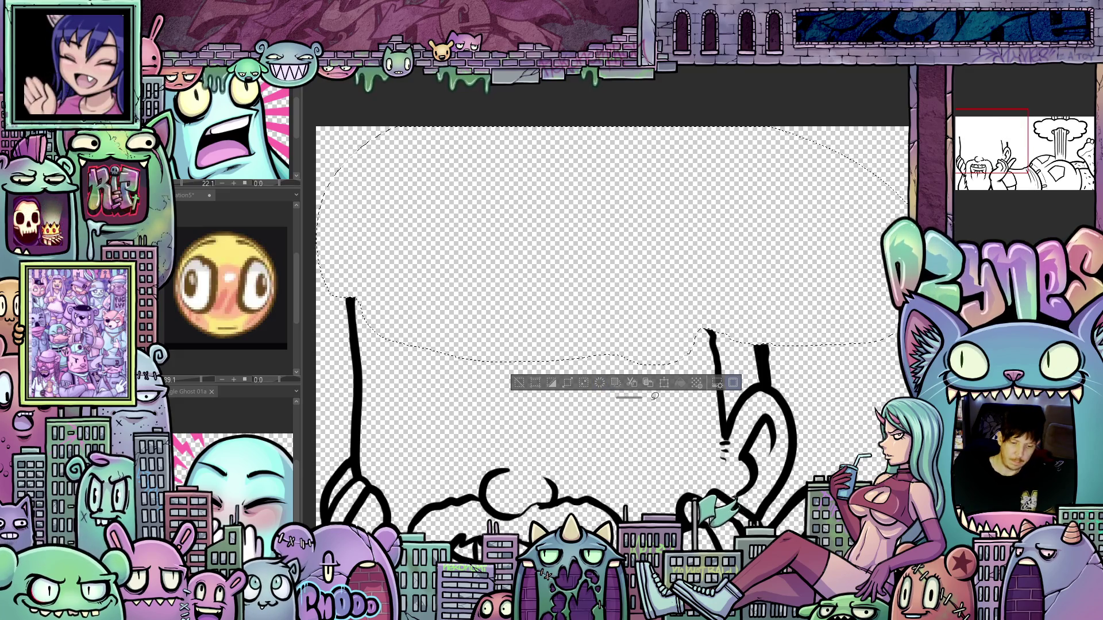
Step: Deselect, then re-ink the closed eye's curved line thicker with the G-pen on a rotated canvas
key(ctrl+d)
scroll(665, 387, down, 2)
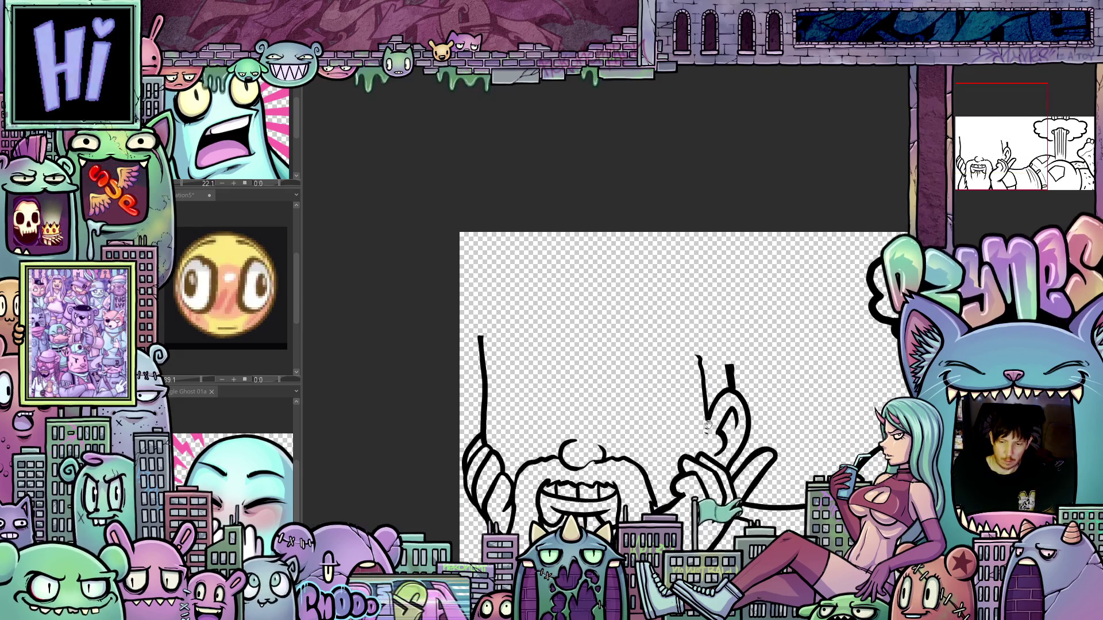
drag(708, 424, 691, 414)
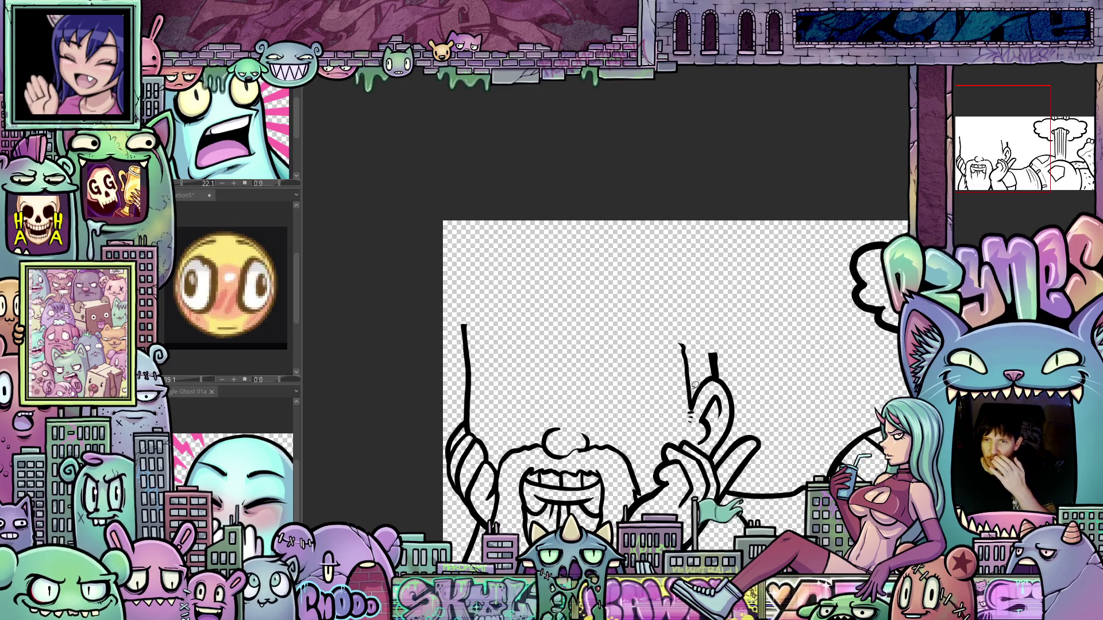
scroll(638, 415, up, 2)
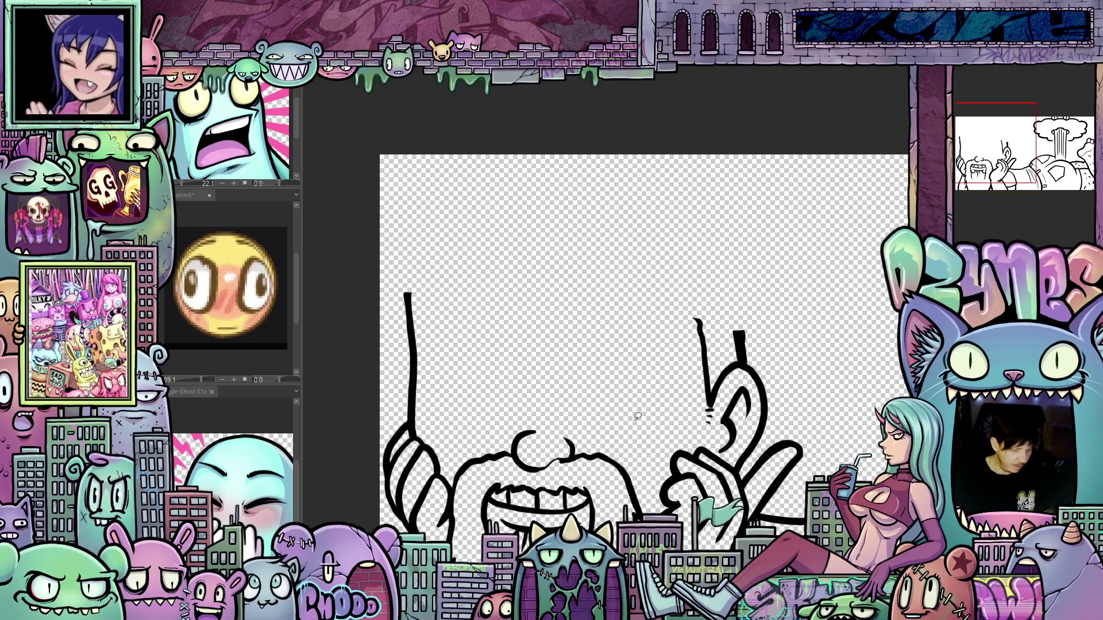
drag(699, 432, 764, 401)
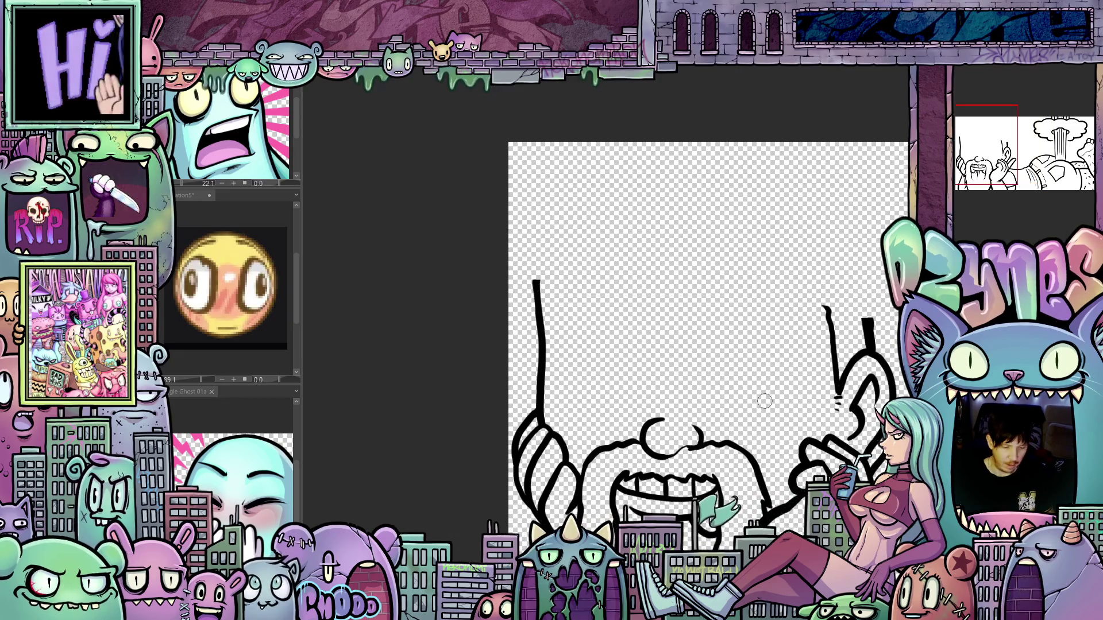
mouse_move(840, 442)
mouse_down()
mouse_move(731, 363)
mouse_move(790, 323)
mouse_up()
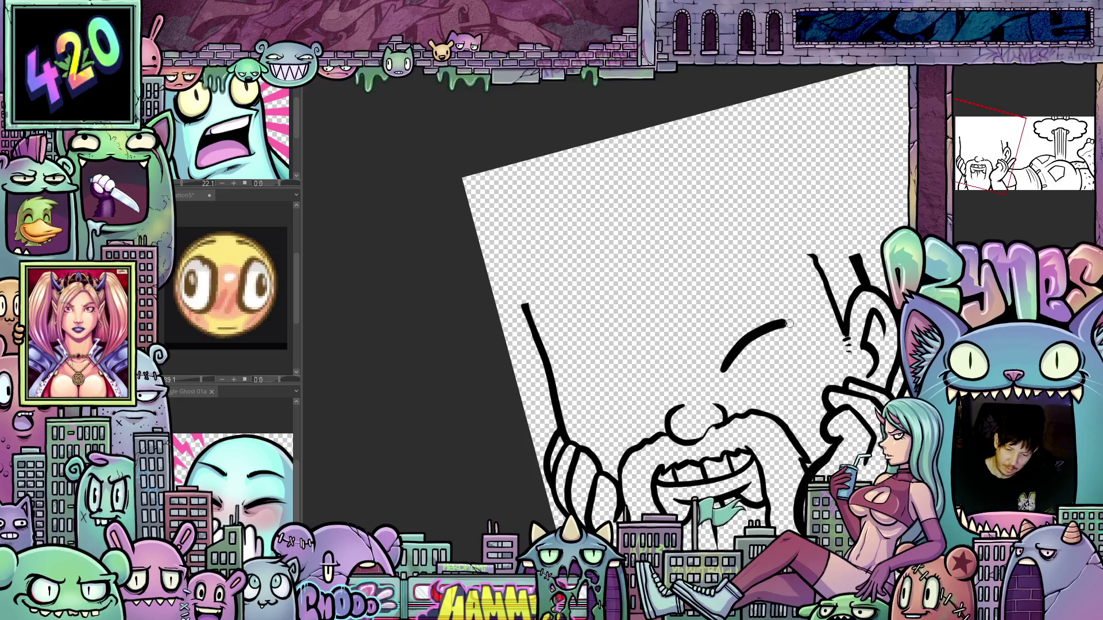
mouse_move(720, 370)
mouse_down()
mouse_move(787, 321)
mouse_move(803, 325)
mouse_up()
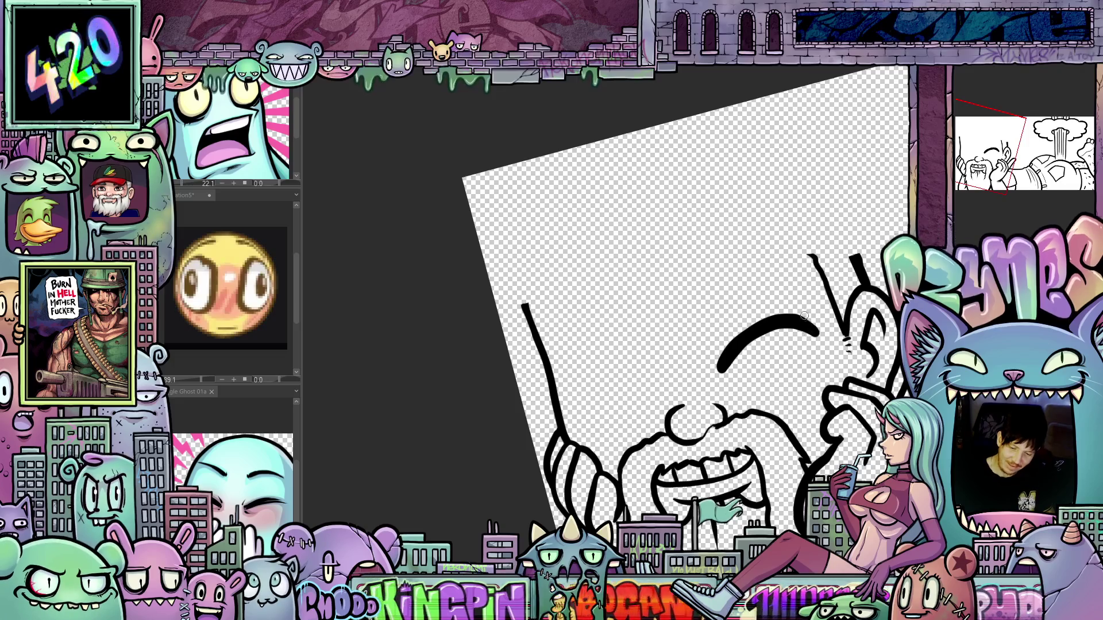
mouse_move(729, 367)
mouse_down()
mouse_move(810, 331)
mouse_move(764, 339)
mouse_move(729, 372)
mouse_move(693, 364)
mouse_move(659, 383)
mouse_move(743, 373)
mouse_move(672, 367)
mouse_move(735, 370)
mouse_up()
drag(873, 366, 663, 431)
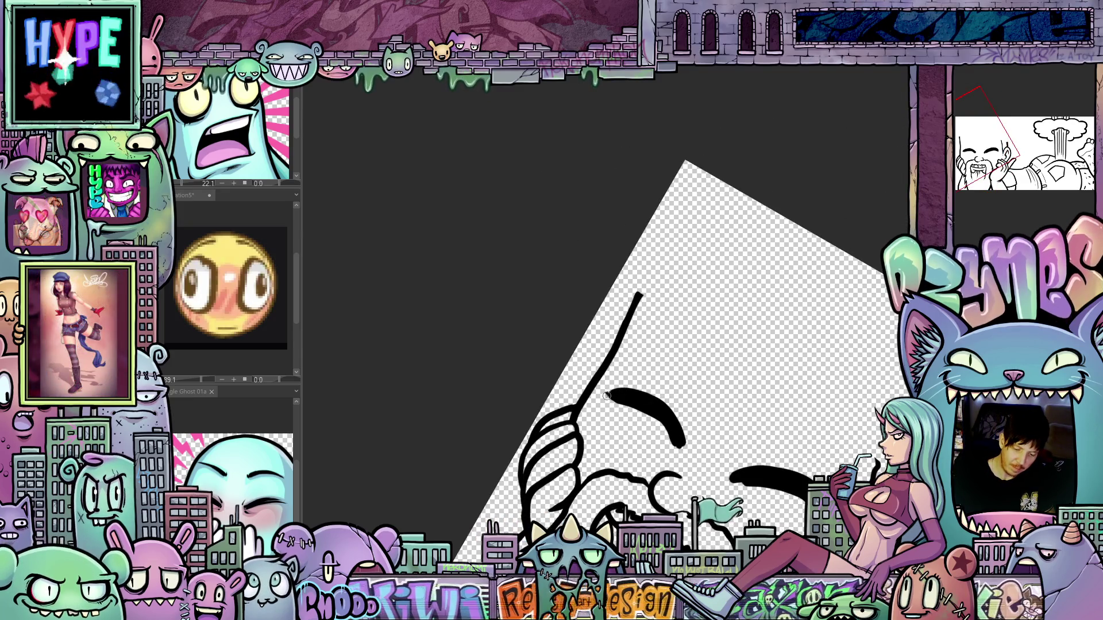
drag(663, 411, 768, 212)
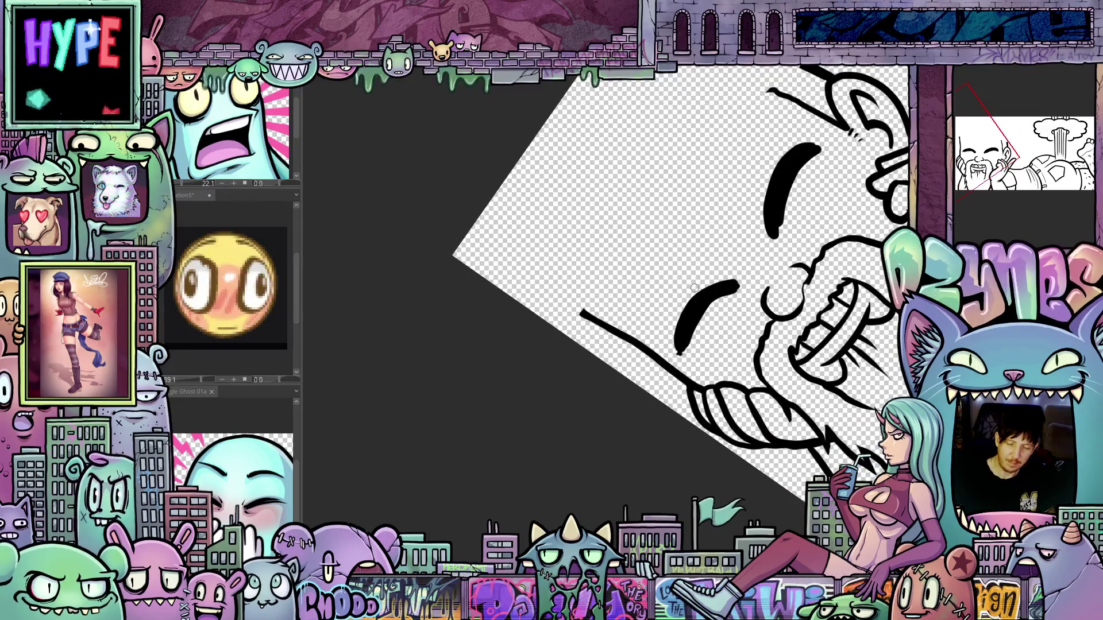
drag(669, 317, 620, 483)
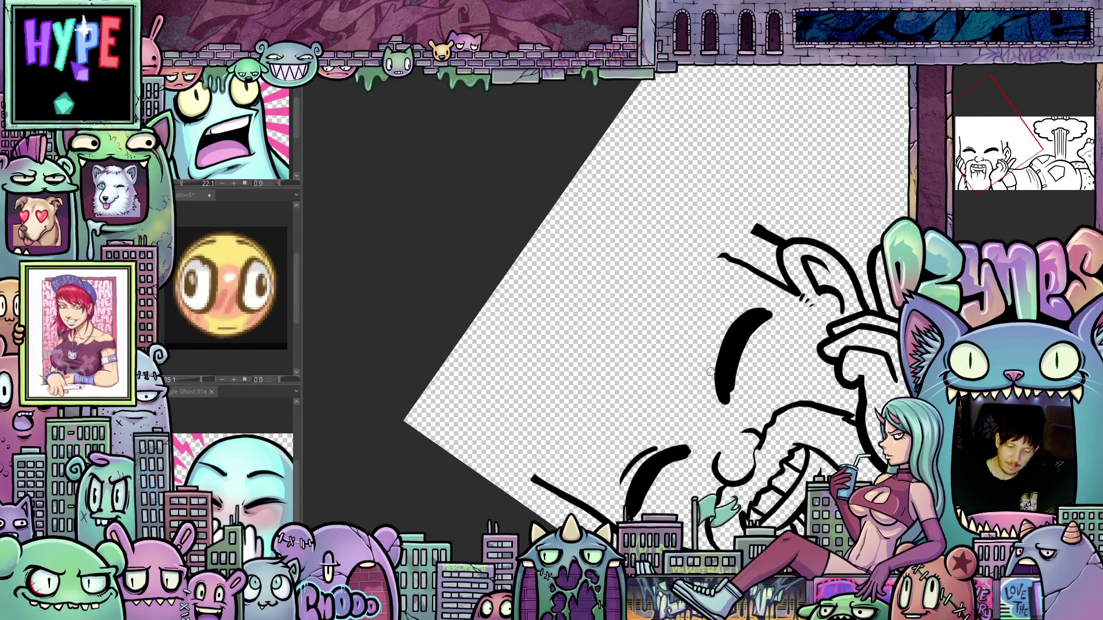
mouse_move(731, 317)
mouse_down()
mouse_move(836, 404)
mouse_move(792, 360)
mouse_up()
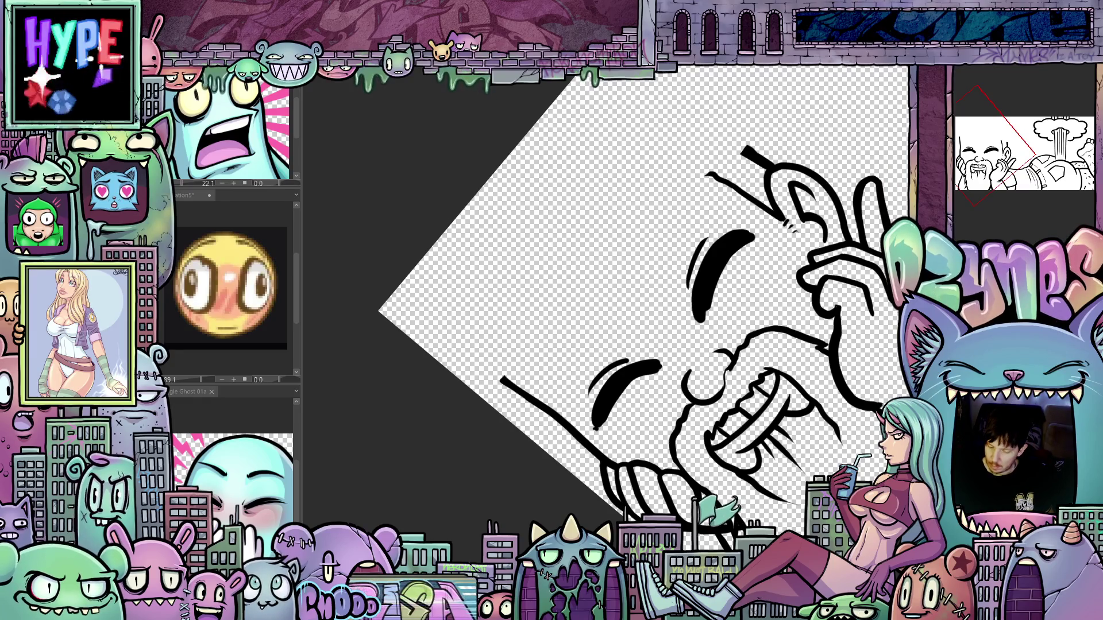
Step: Toggle the blue sketch layer and the coloured preview on and off to compare
key(ctrl+z)
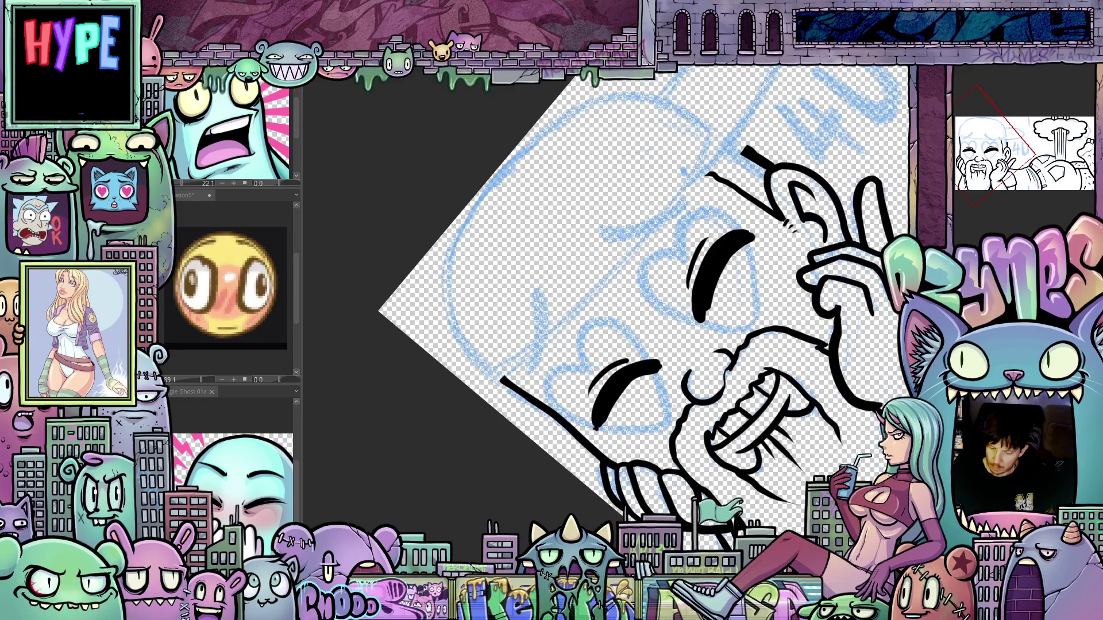
key(ctrl+y)
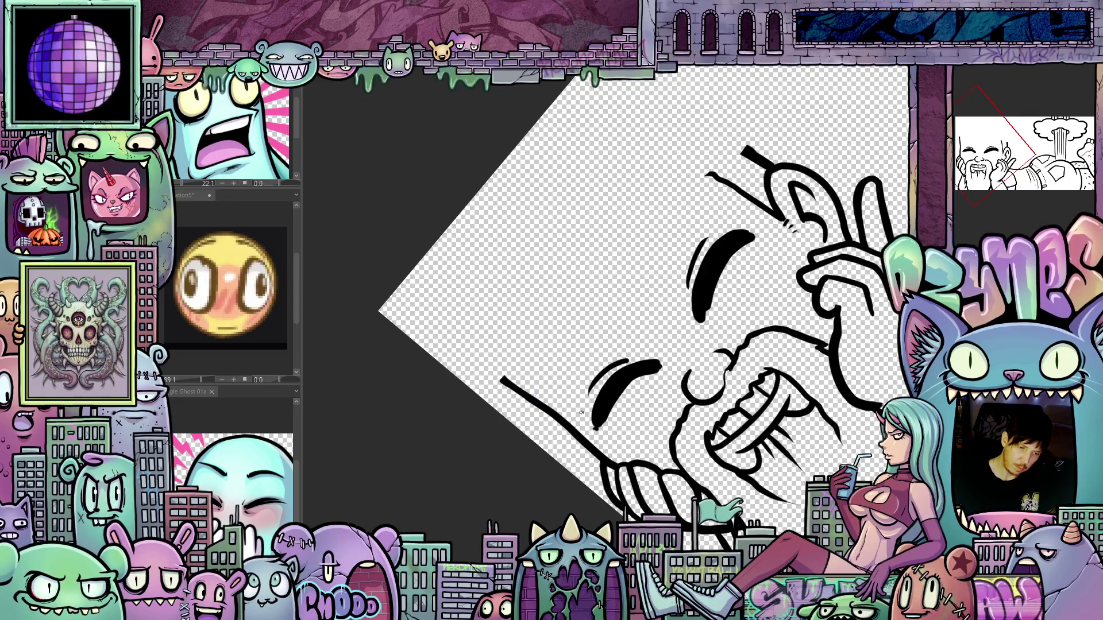
drag(581, 413, 600, 415)
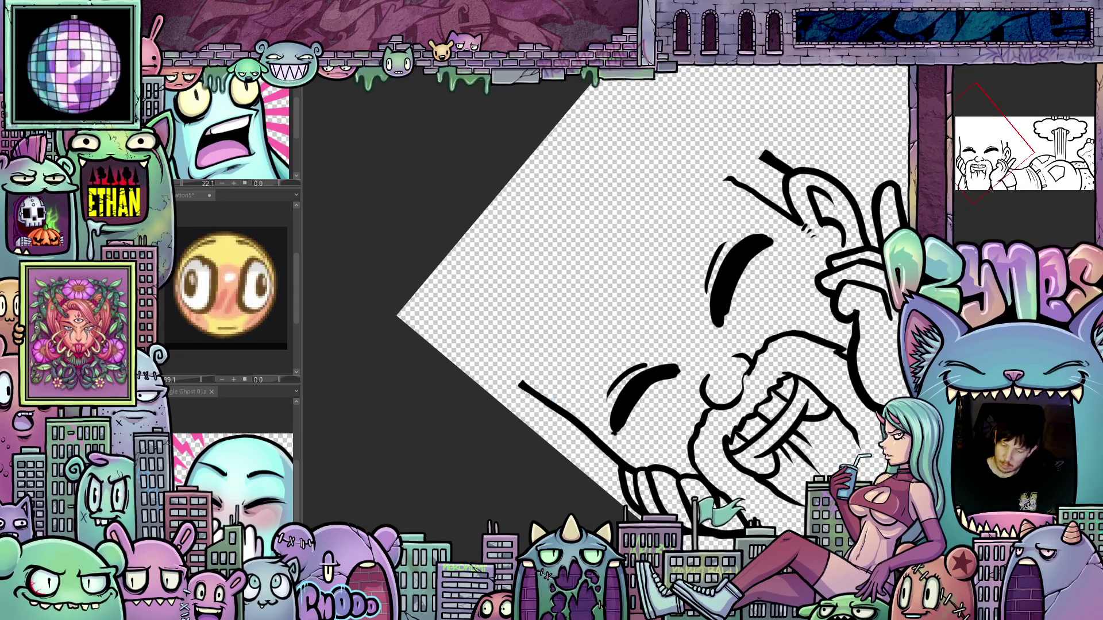
key(ctrl+z)
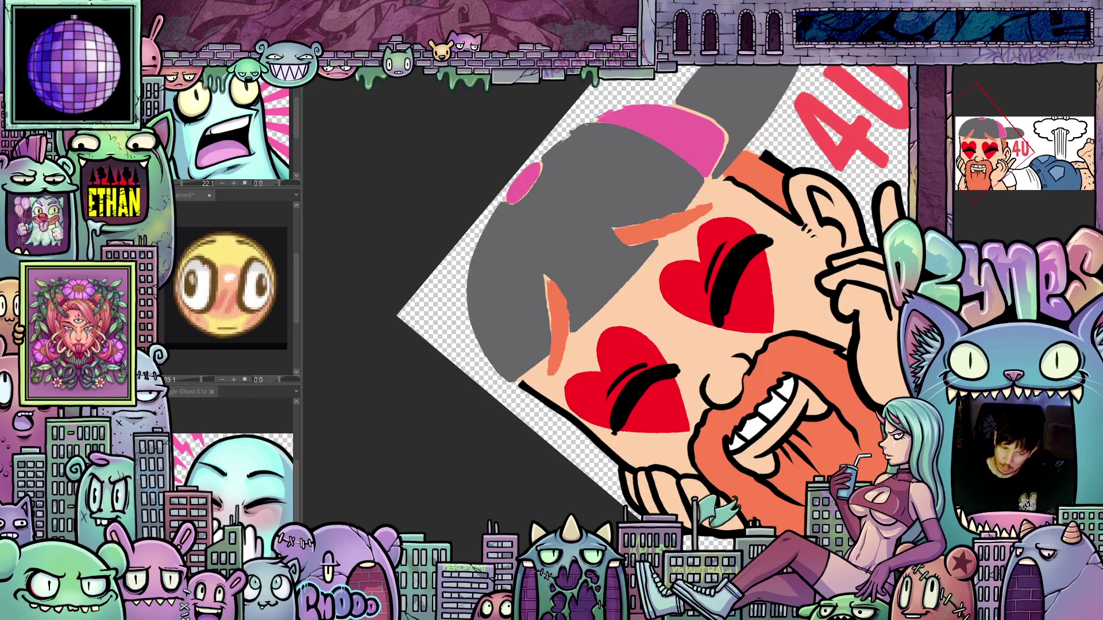
key(ctrl+y)
Step: Sketch the rounded hat outline in blue over the bald head
mouse_move(536, 401)
mouse_down()
mouse_move(570, 322)
mouse_move(676, 213)
mouse_up()
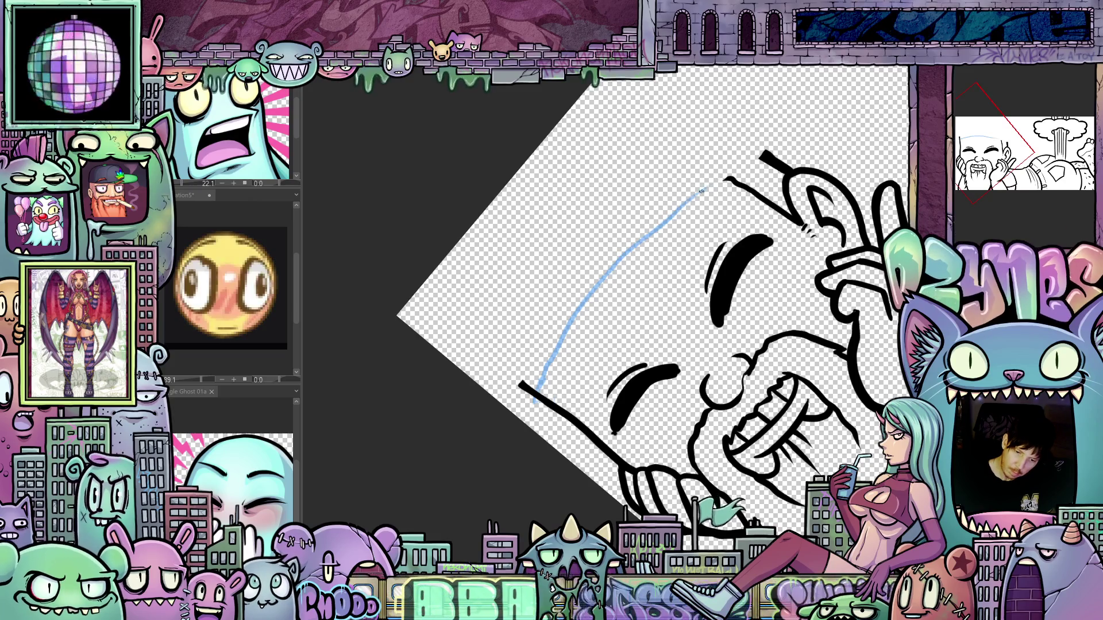
key(ctrl+@)
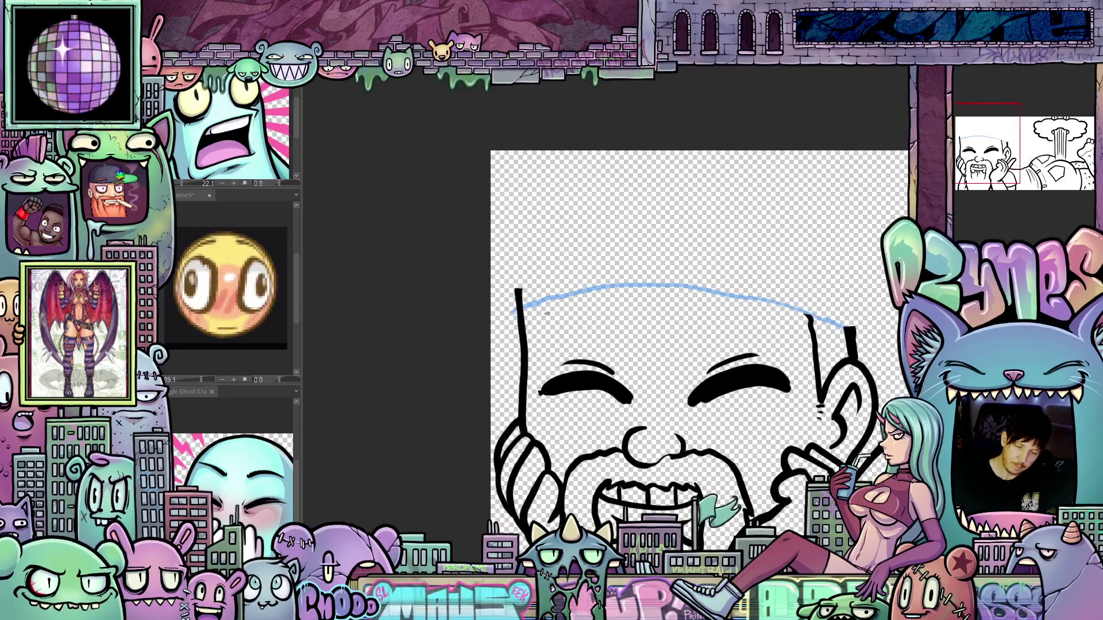
drag(650, 333, 529, 374)
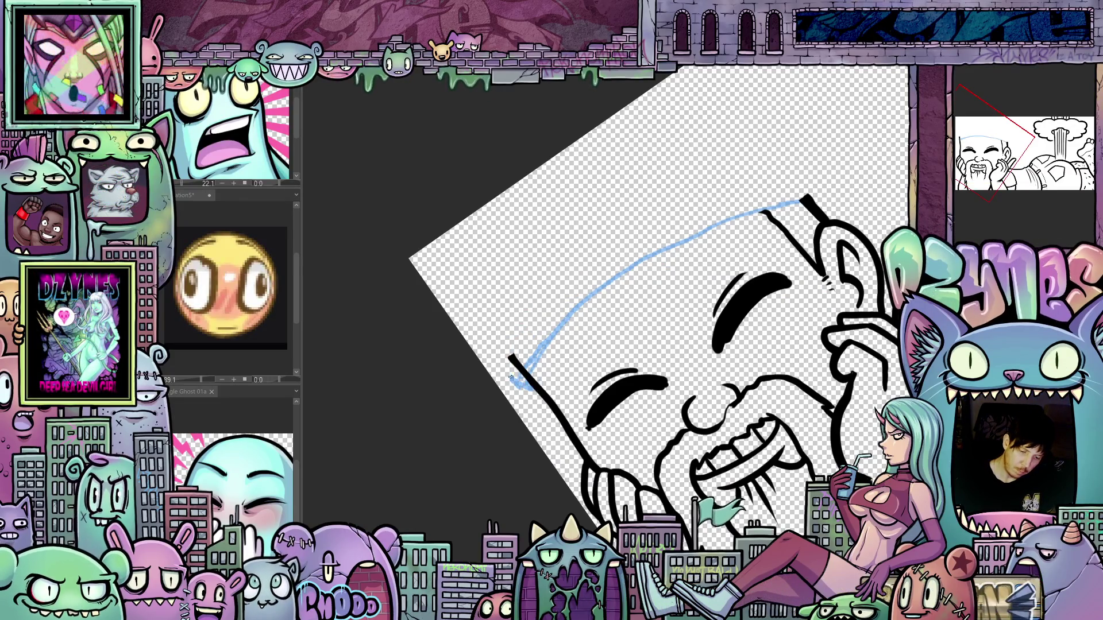
drag(474, 326, 557, 358)
mouse_move(498, 395)
mouse_down()
mouse_move(508, 299)
mouse_move(546, 197)
mouse_up()
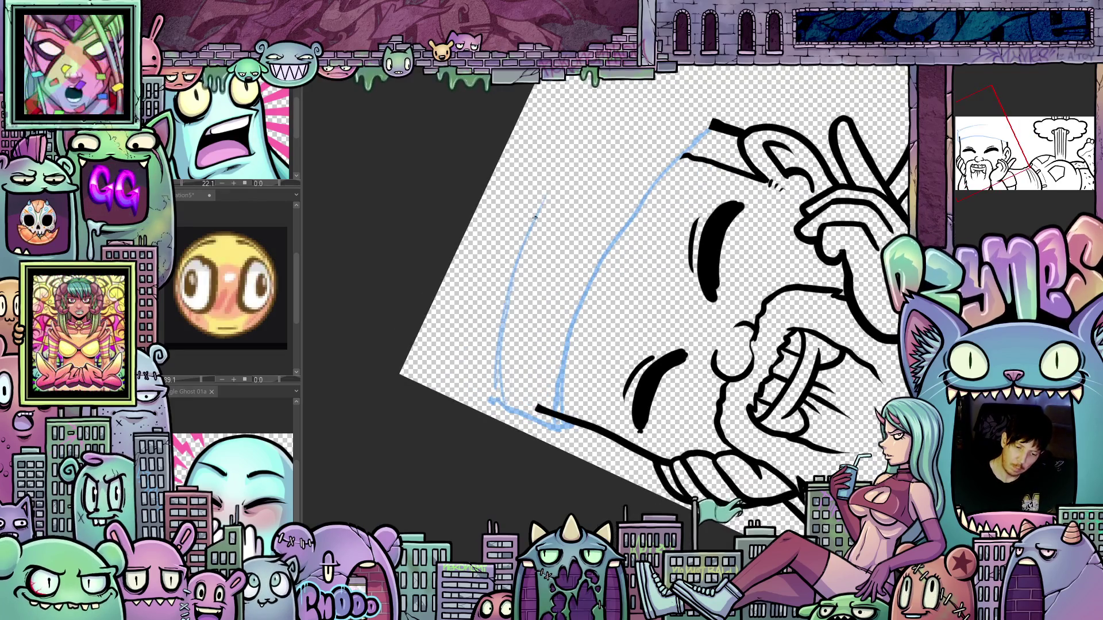
mouse_move(639, 108)
mouse_down()
mouse_move(747, 230)
mouse_move(839, 368)
mouse_up()
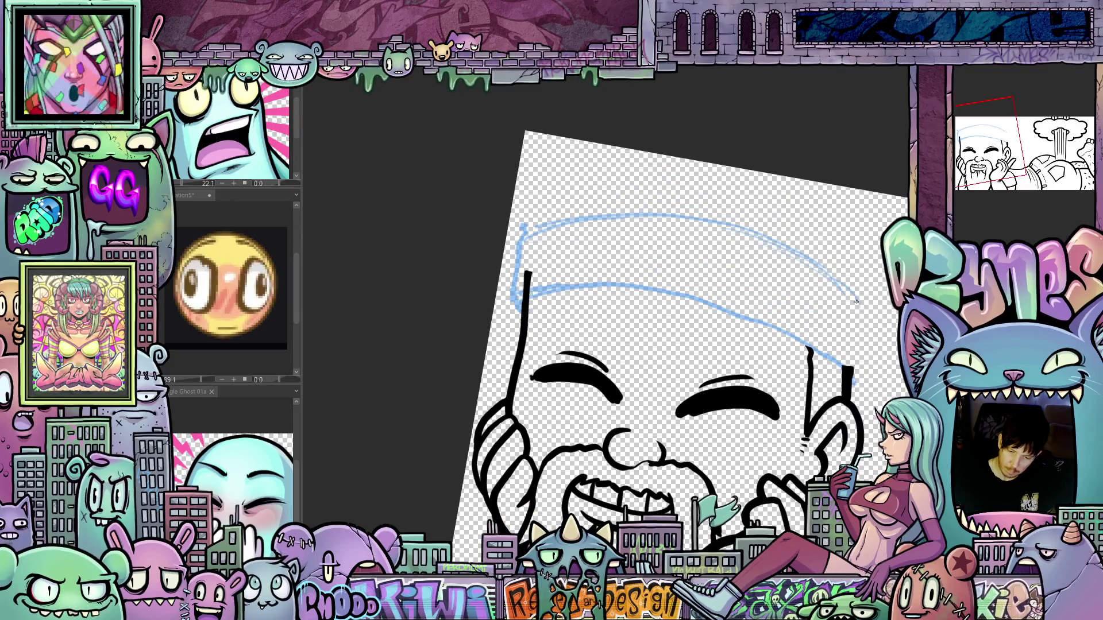
mouse_move(846, 300)
mouse_down()
mouse_move(865, 339)
mouse_move(856, 382)
mouse_up()
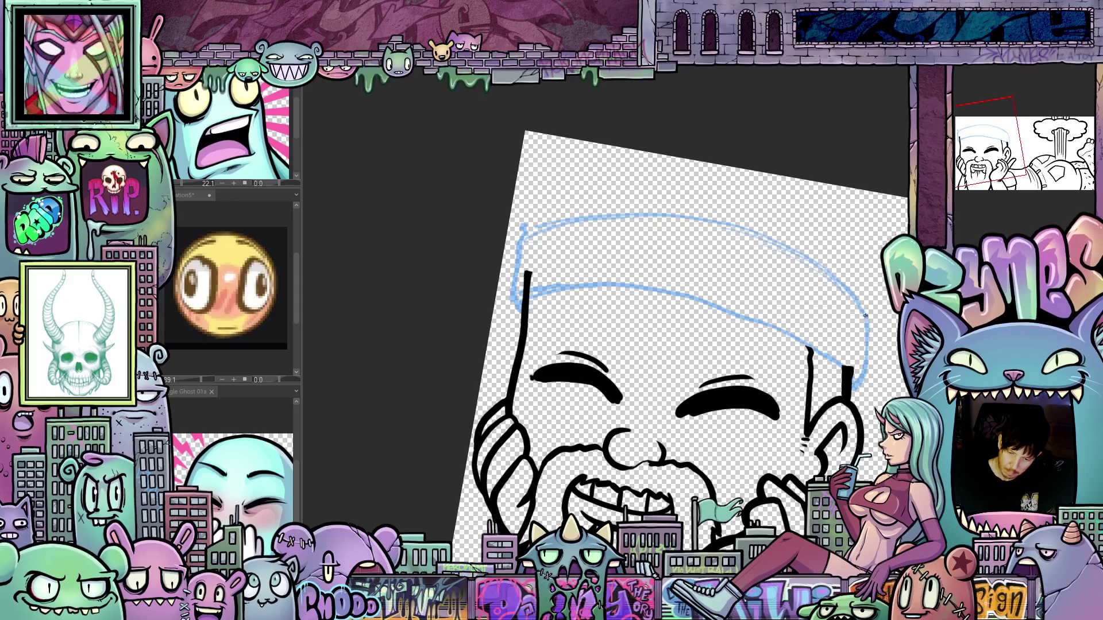
mouse_move(865, 315)
mouse_down()
mouse_move(638, 430)
mouse_move(595, 327)
mouse_move(731, 340)
mouse_move(850, 386)
mouse_move(573, 322)
mouse_move(581, 288)
mouse_up()
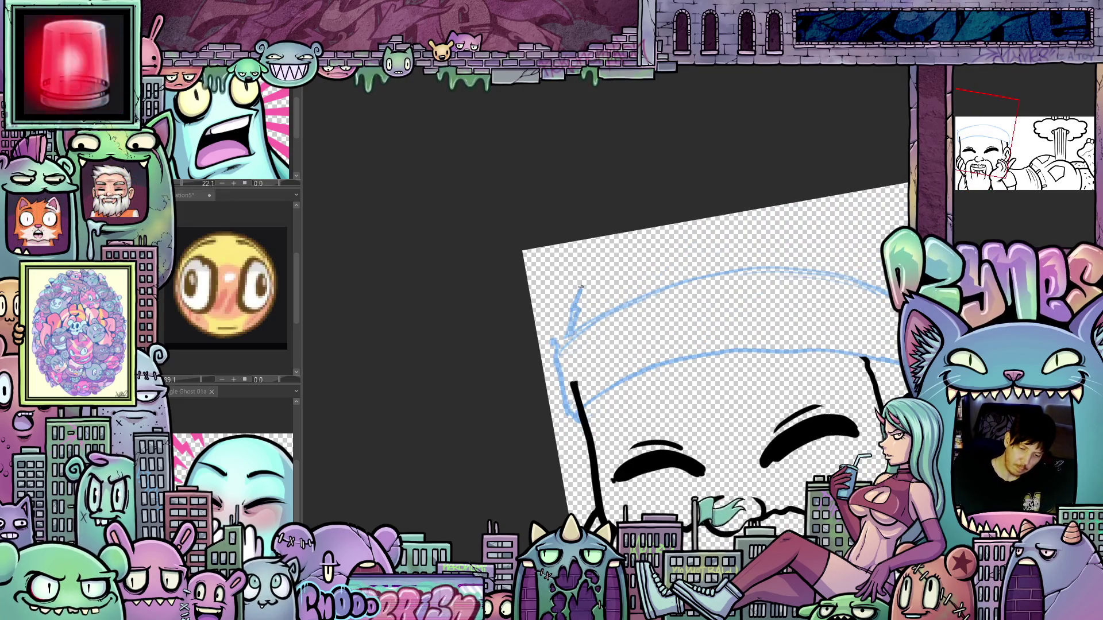
Step: Draw a blue sketched circle beside the head
mouse_move(607, 229)
mouse_down()
mouse_move(785, 460)
mouse_move(717, 273)
mouse_up()
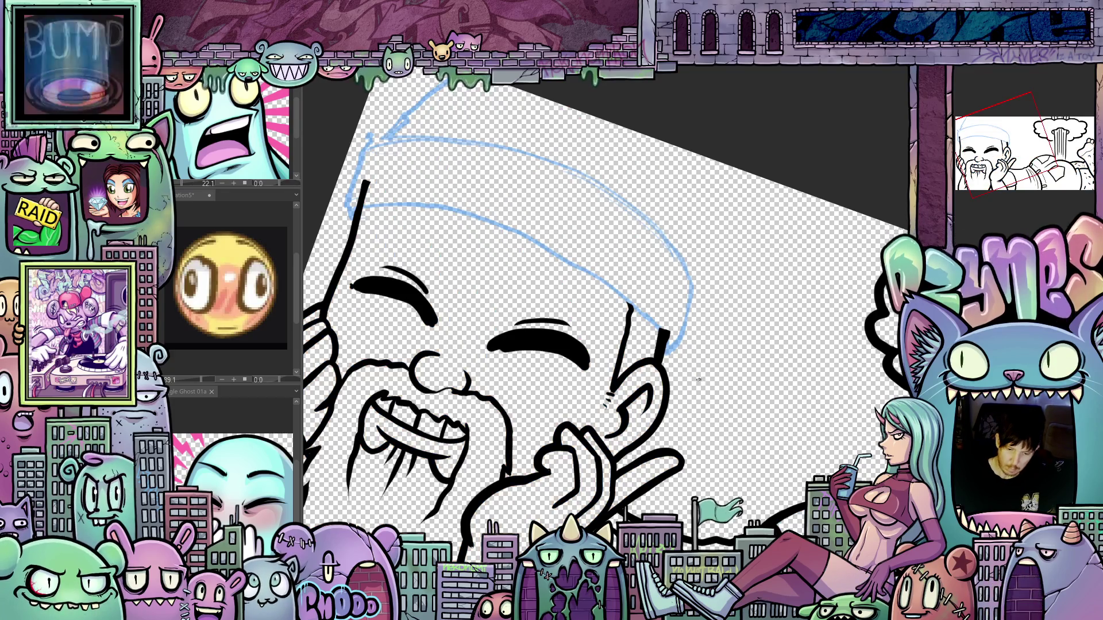
mouse_move(691, 373)
mouse_down()
mouse_move(681, 390)
mouse_move(690, 451)
mouse_up()
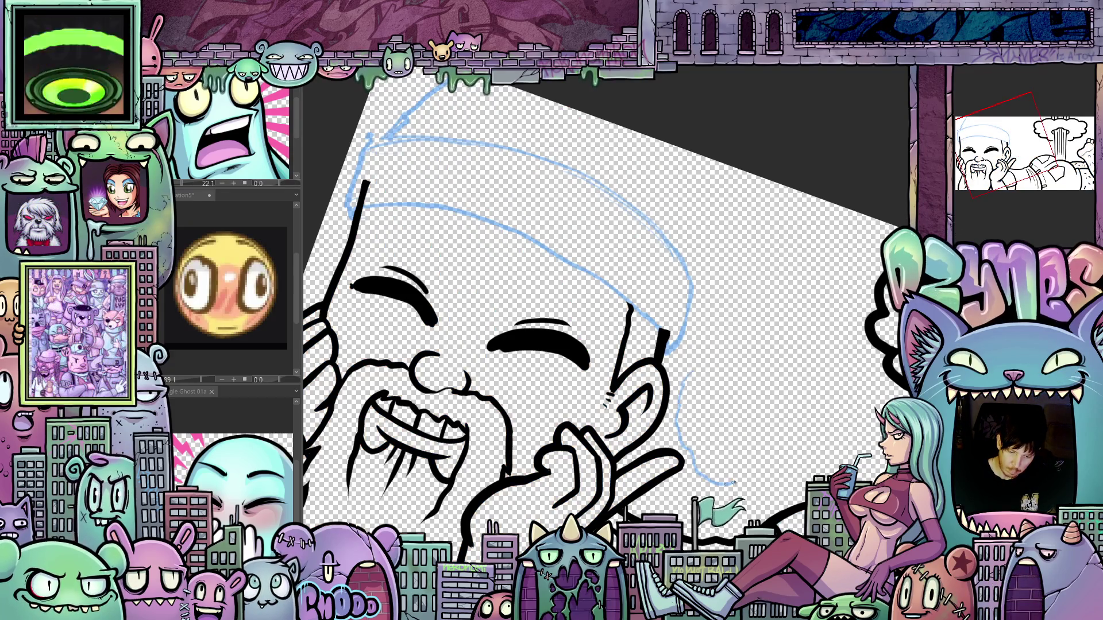
mouse_move(822, 421)
mouse_down()
mouse_move(810, 342)
mouse_move(736, 332)
mouse_up()
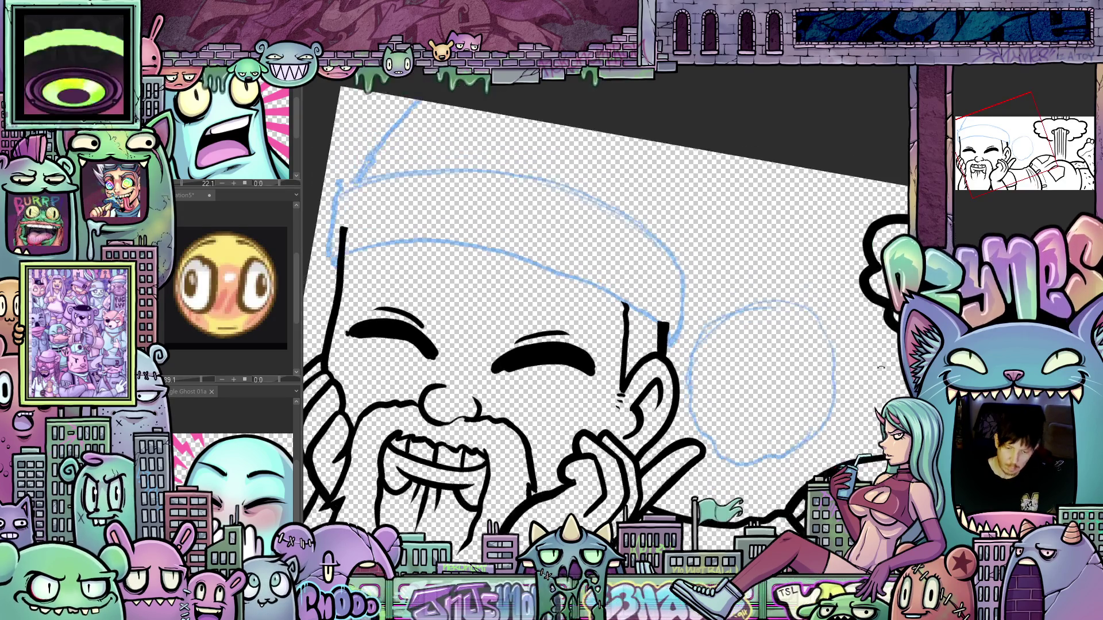
Step: Straighten and fit the view, zoom back in, and begin lassoing the blue circle
key(ctrl+at)
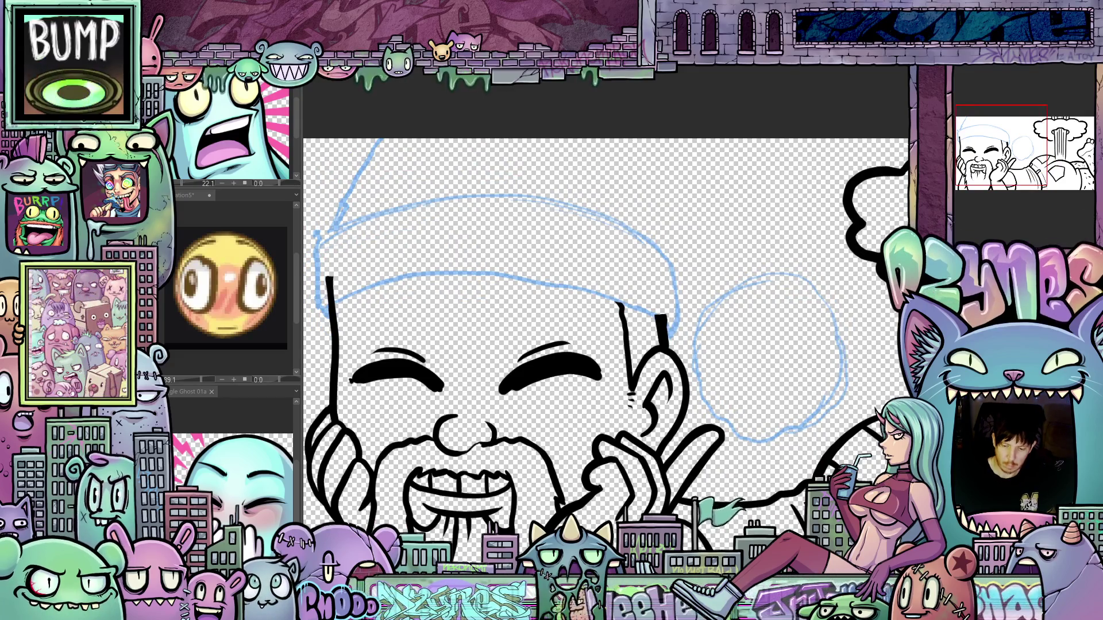
key(ctrl+minus)
key(ctrl+minus)
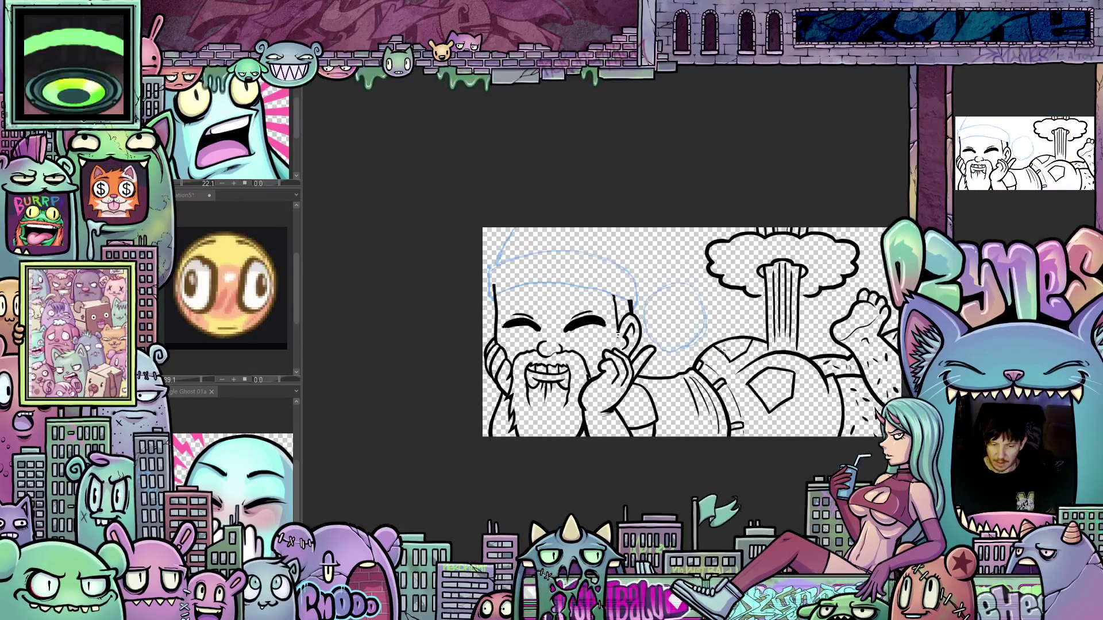
scroll(685, 313, up, 3)
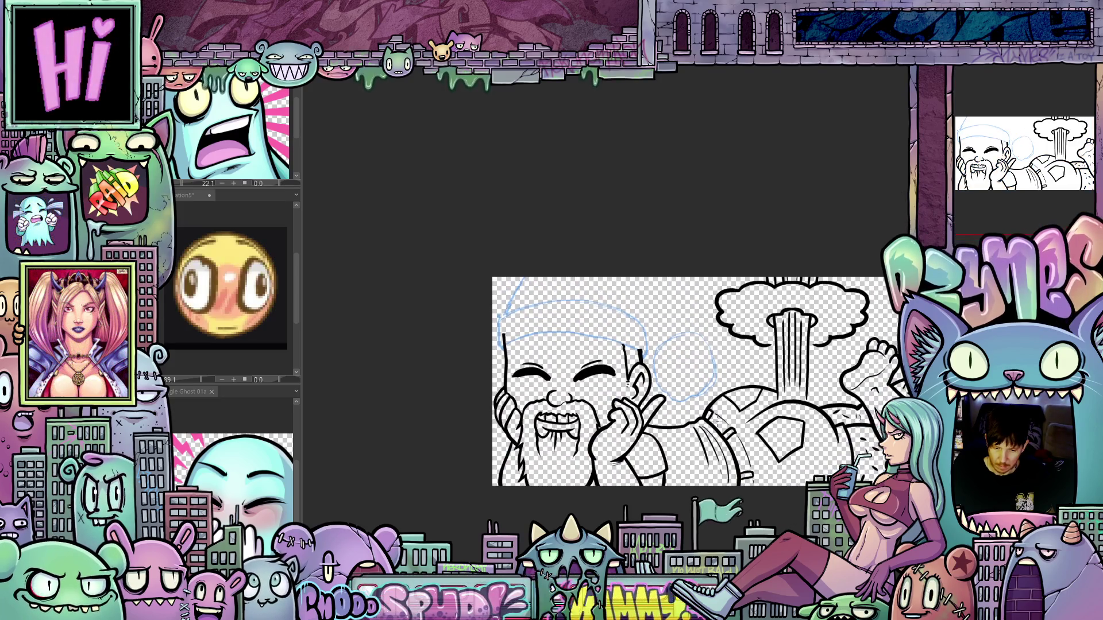
scroll(674, 377, up, 3)
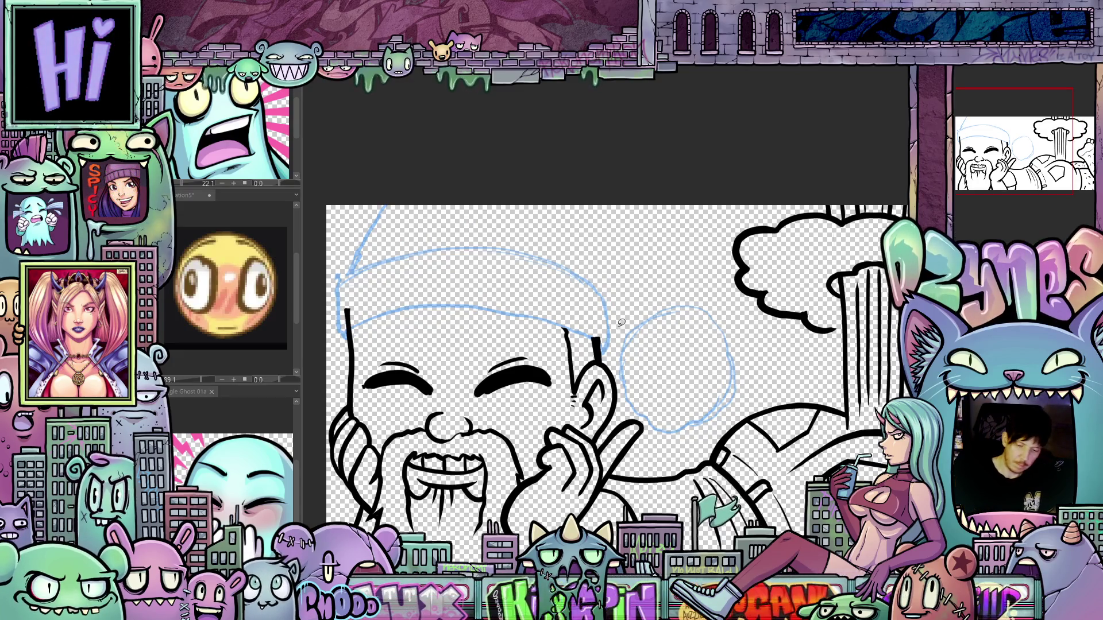
mouse_move(614, 330)
mouse_down()
mouse_move(672, 451)
mouse_move(756, 343)
mouse_up()
Step: Select the blue circle and transform it about 40 px left and slightly up
drag(606, 343, 623, 313)
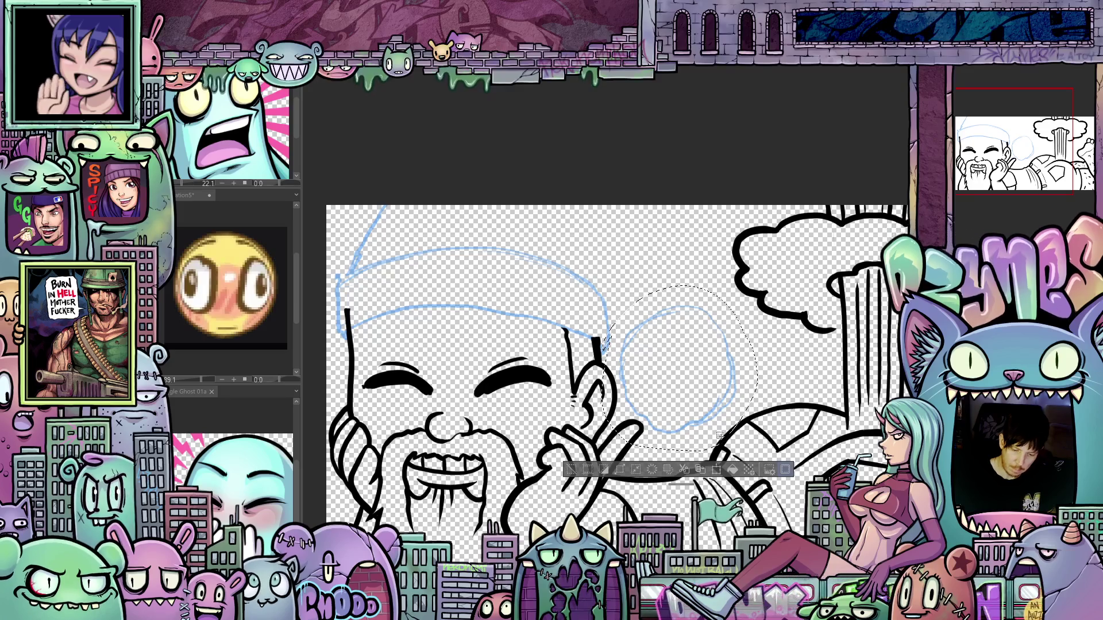
click(716, 470)
drag(714, 396, 693, 395)
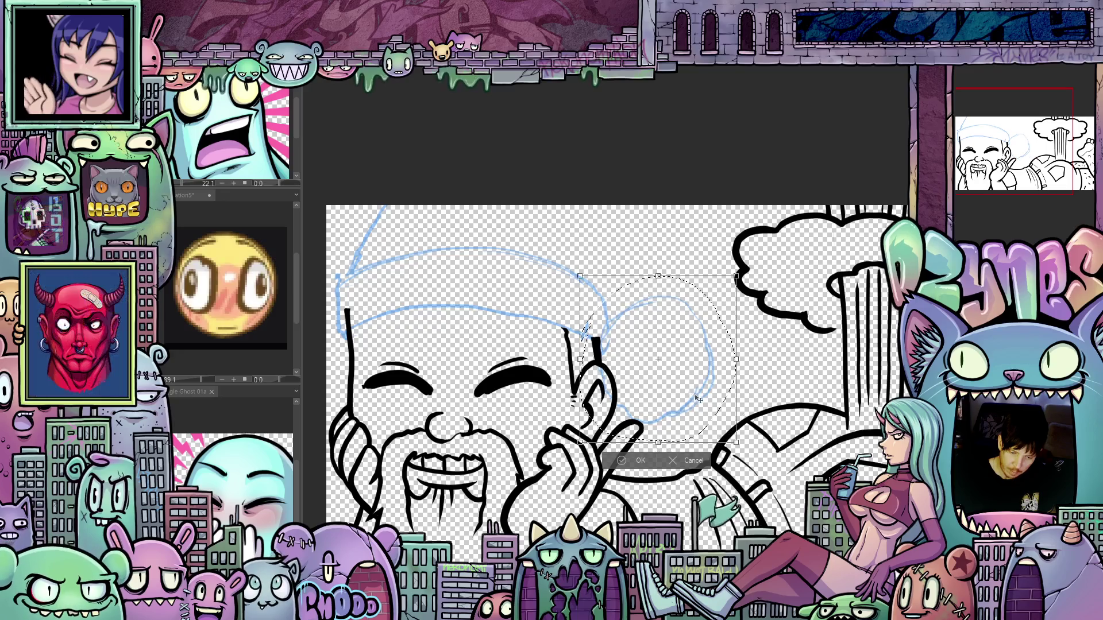
key(Up)
key(Up)
key(Up)
key(Left)
key(Left)
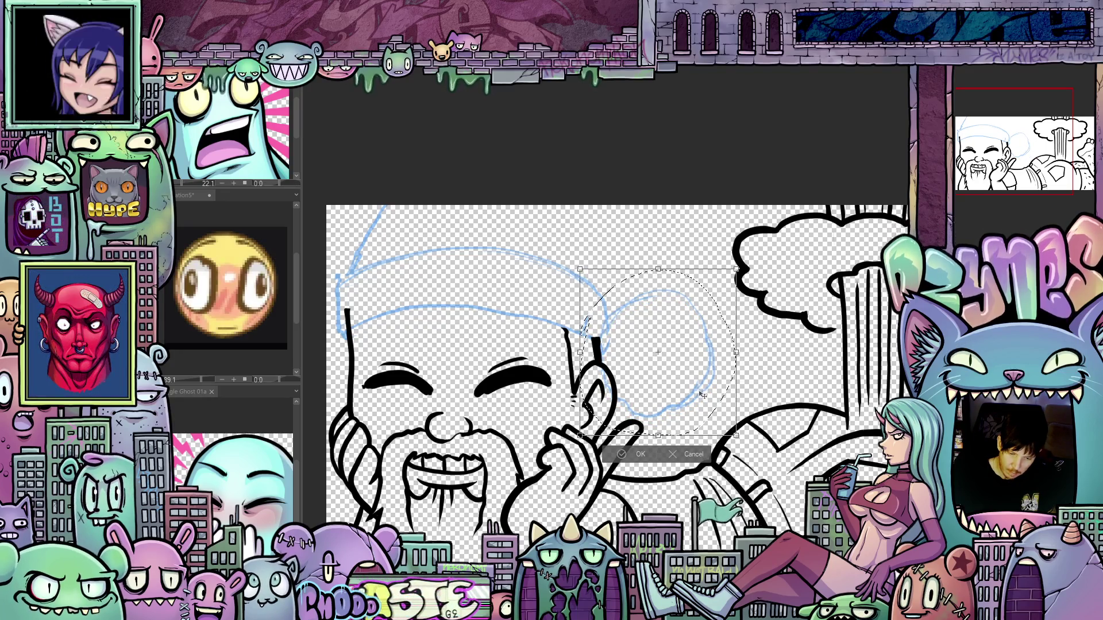
scroll(749, 393, down, 3)
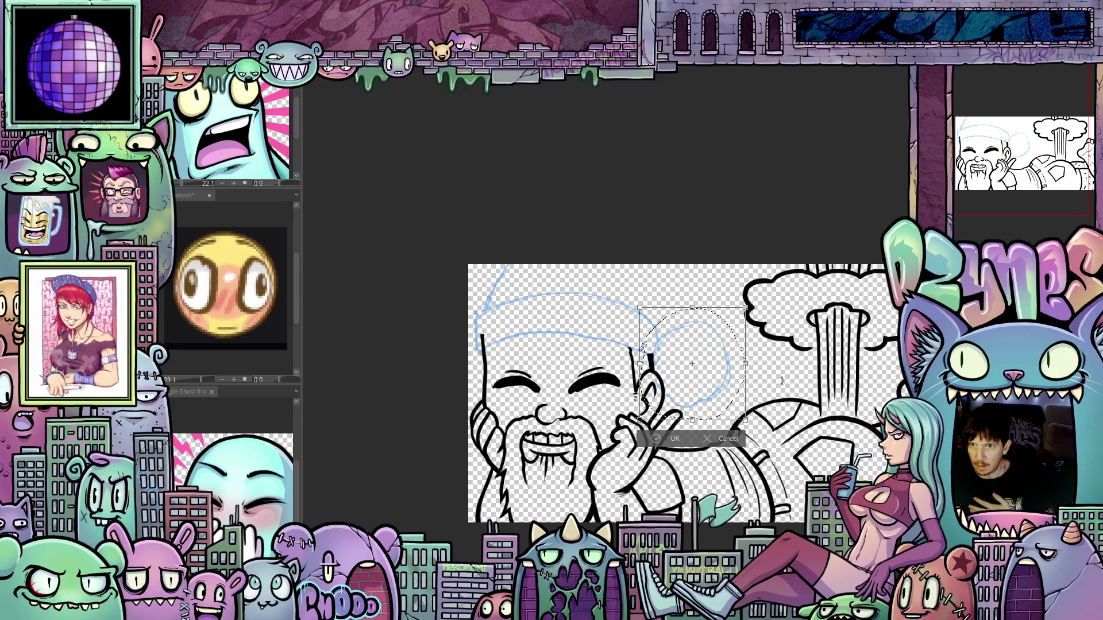
scroll(743, 497, up, 1)
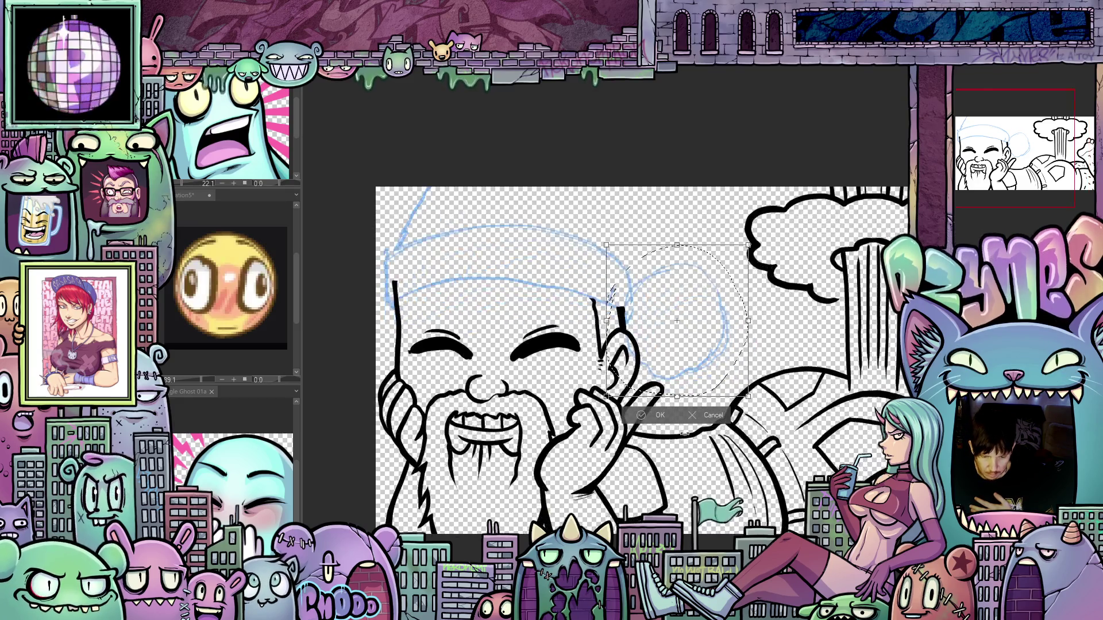
Step: Nudge the pompom sketch left, commit the transform, deselect, and start erasing its right edge
drag(702, 369, 695, 367)
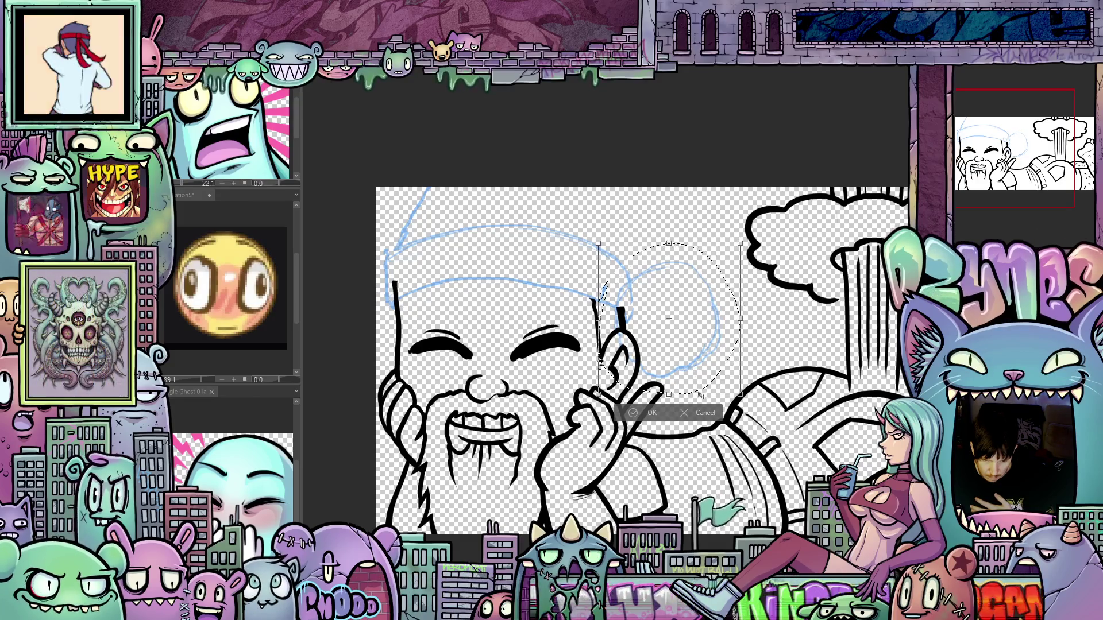
click(655, 413)
scroll(672, 398, up, 1)
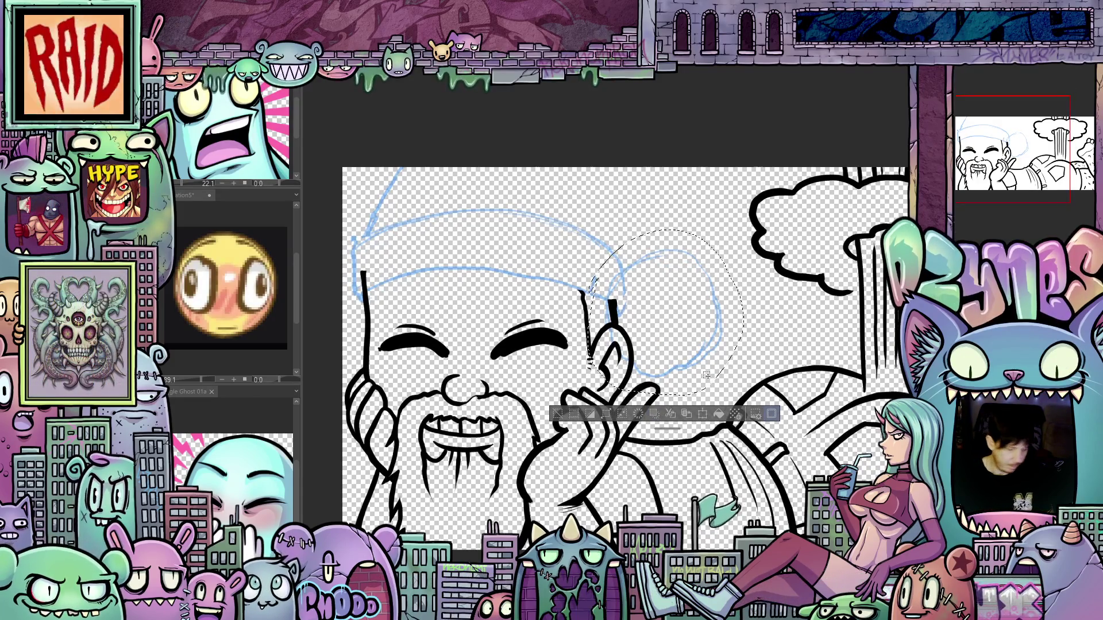
key(ctrl+d)
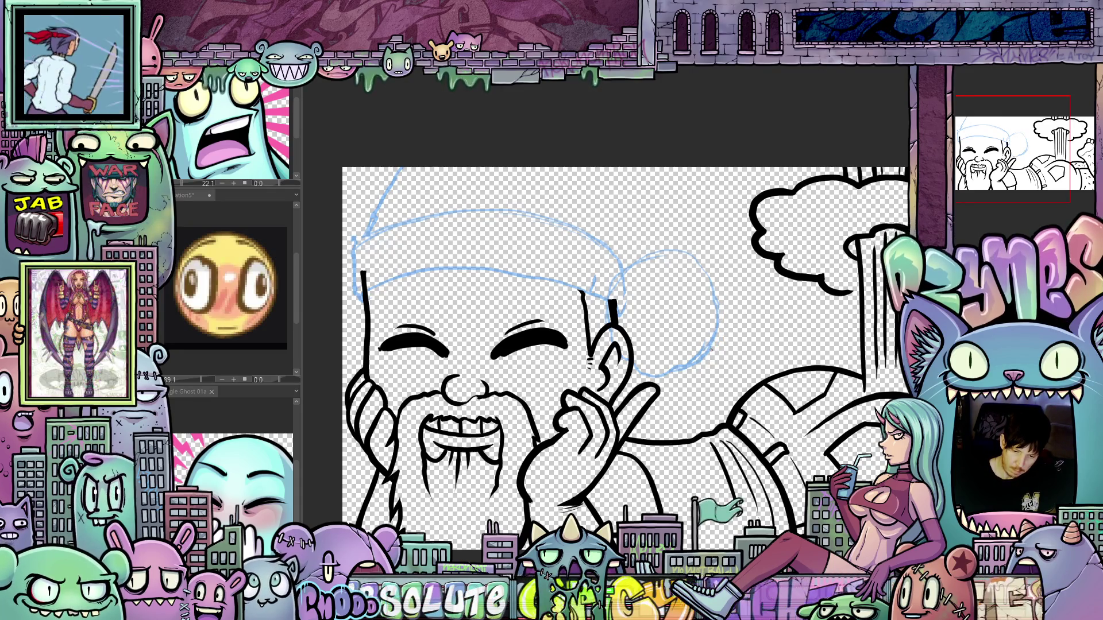
drag(719, 326, 708, 351)
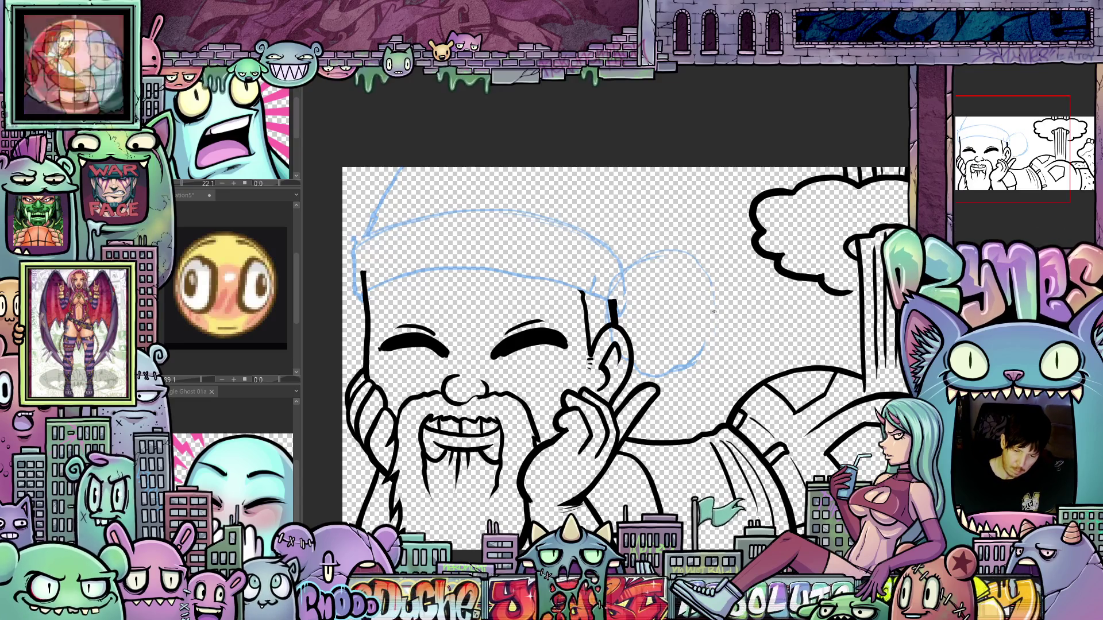
Step: Thicken the ear line, redraw the circle's right edge, and extend the blue hat line upward
drag(608, 300, 603, 320)
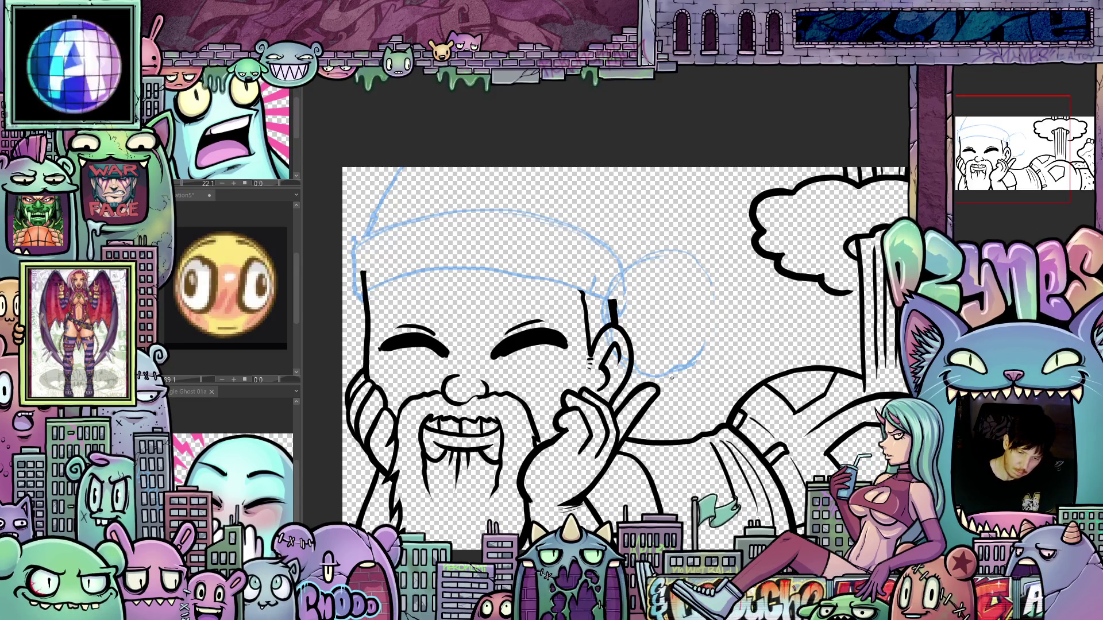
mouse_move(707, 345)
mouse_down()
mouse_move(716, 304)
mouse_move(679, 251)
mouse_up()
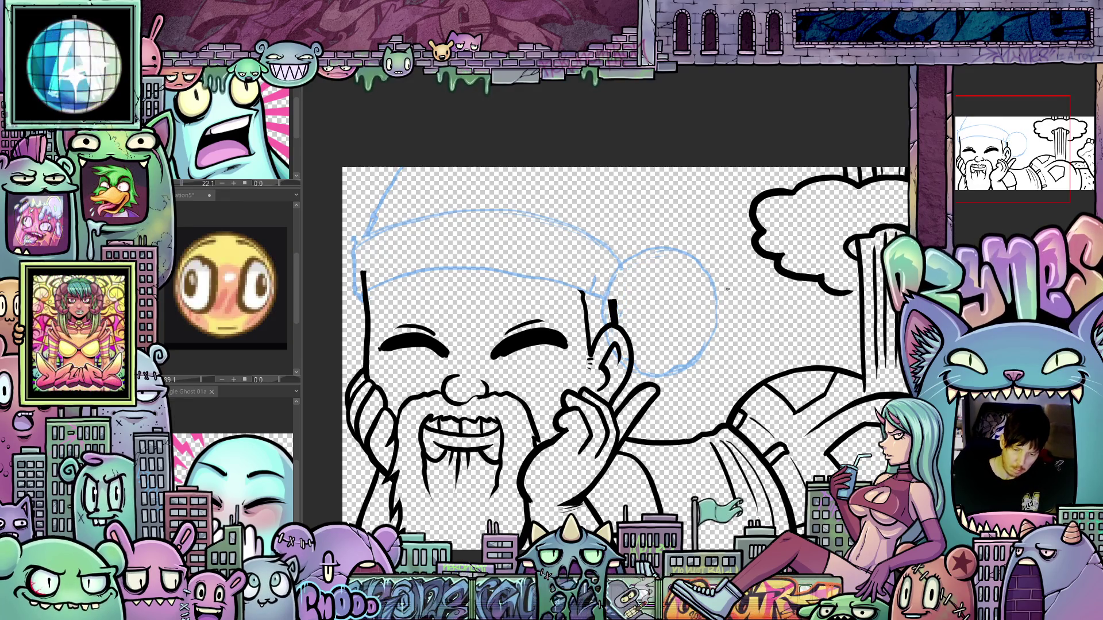
mouse_move(632, 322)
mouse_down()
mouse_move(651, 252)
mouse_move(669, 357)
mouse_up()
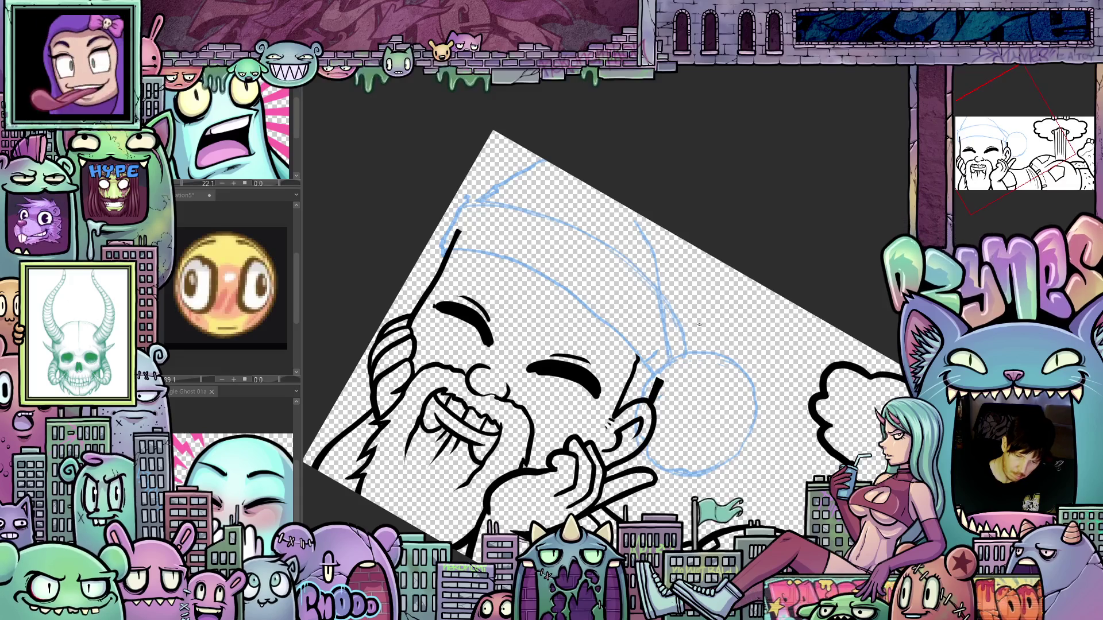
mouse_move(721, 331)
mouse_down()
mouse_move(725, 279)
mouse_move(810, 282)
mouse_move(552, 374)
mouse_up()
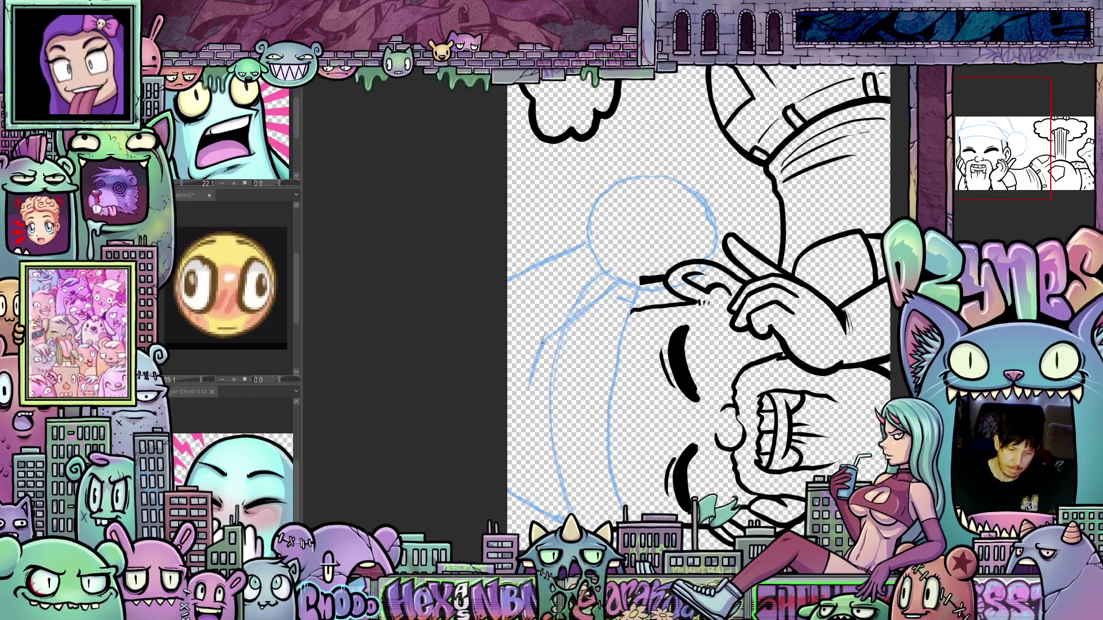
mouse_move(528, 389)
mouse_down()
mouse_move(458, 440)
mouse_move(670, 308)
mouse_up()
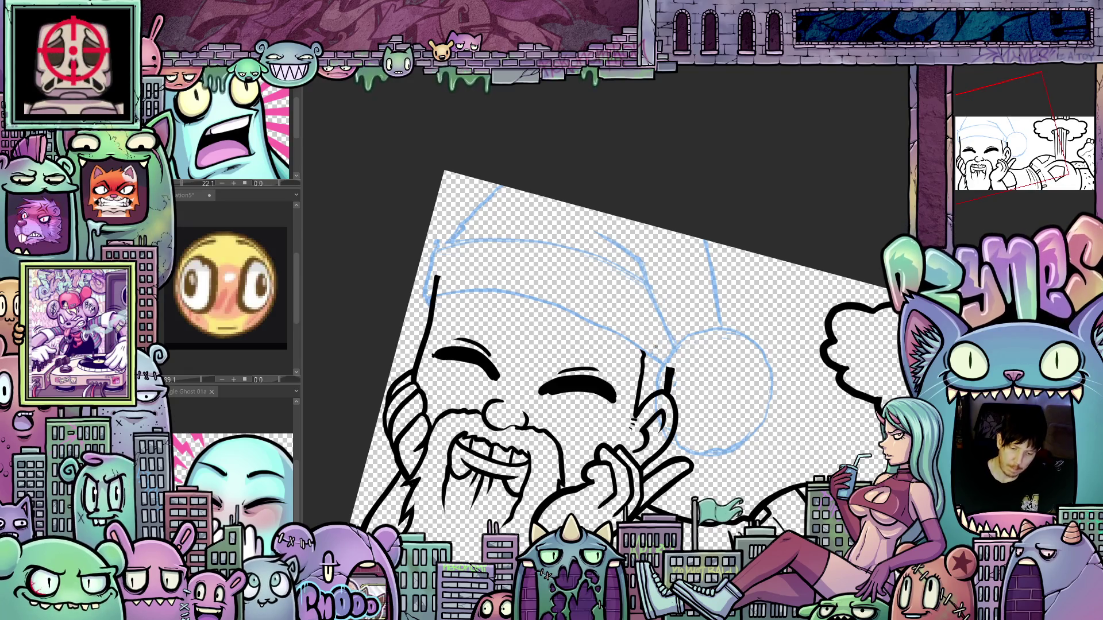
mouse_move(670, 369)
mouse_down()
mouse_move(840, 407)
mouse_move(747, 322)
mouse_up()
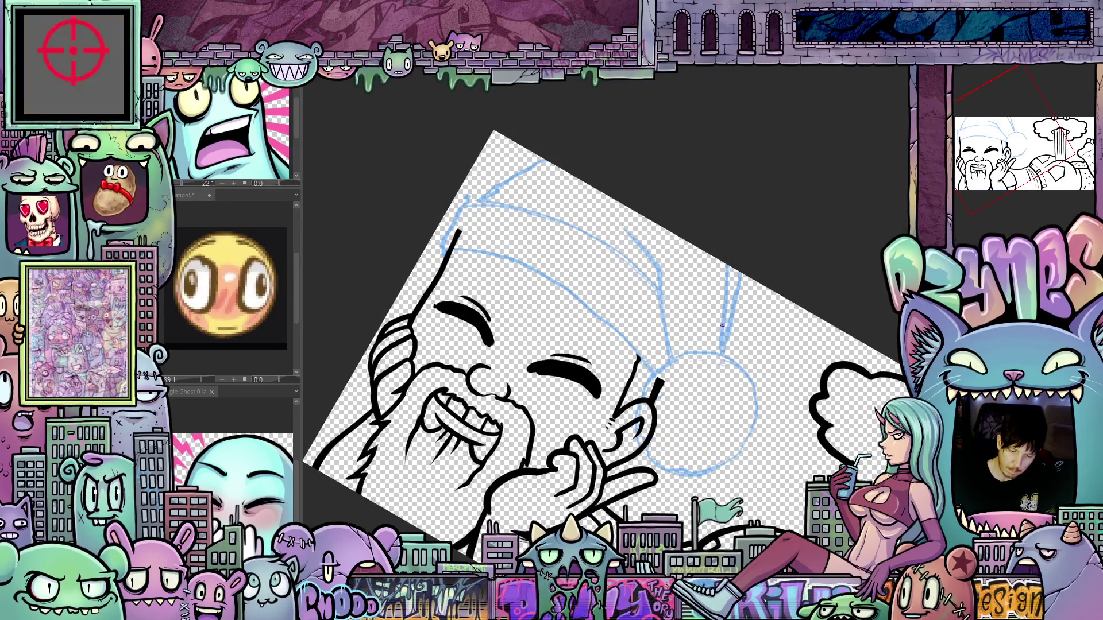
drag(810, 402, 891, 299)
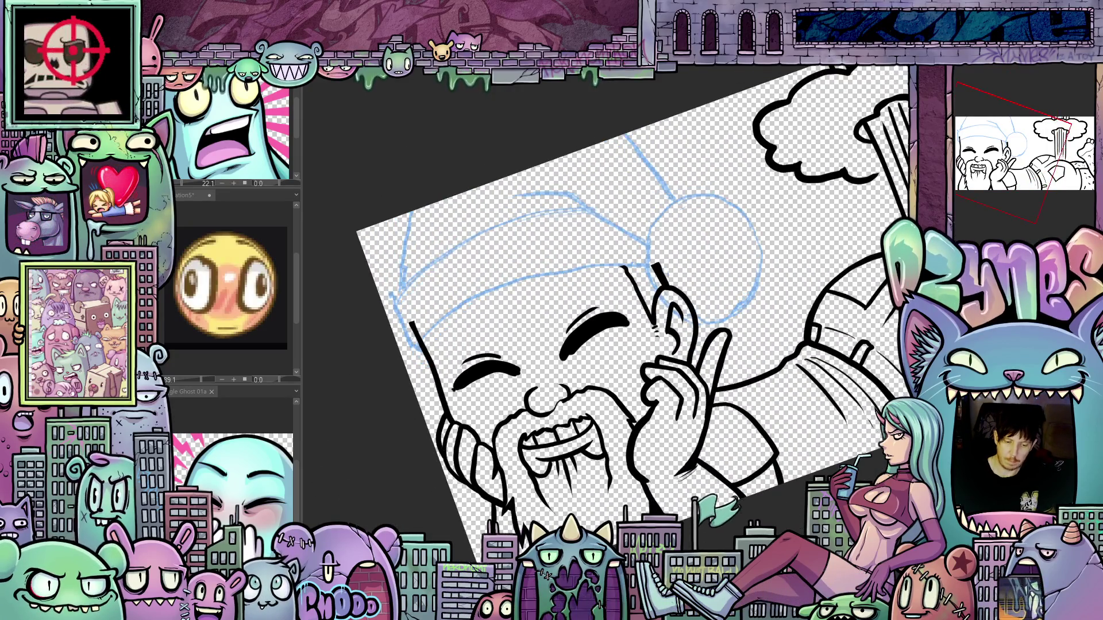
mouse_move(637, 460)
mouse_down()
mouse_move(847, 447)
mouse_move(875, 471)
mouse_up()
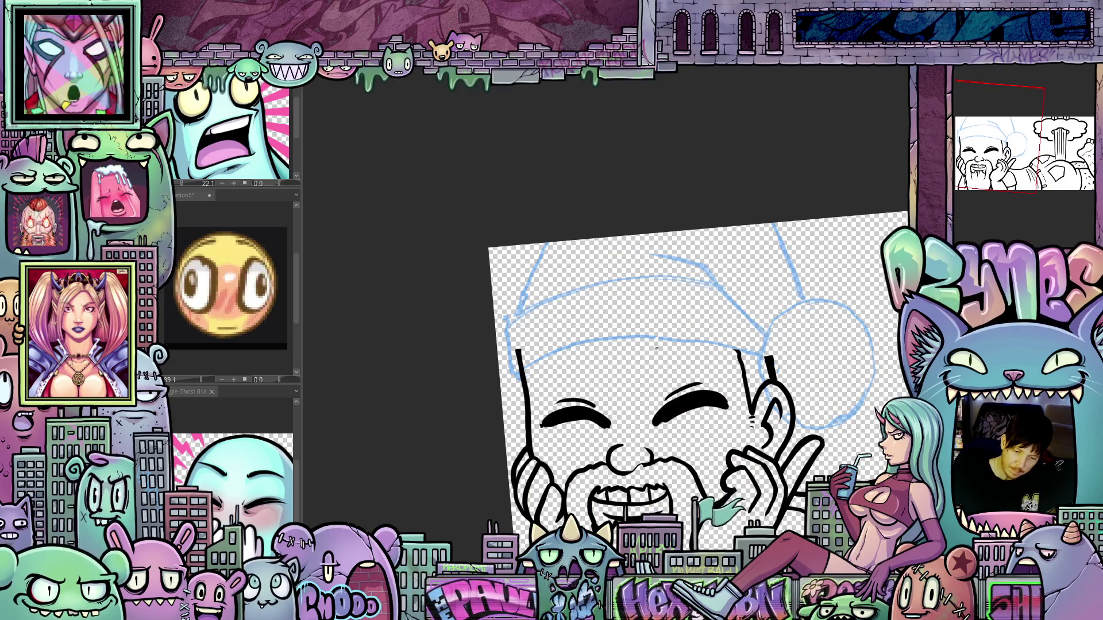
Step: Sketch two blue eyebrow strokes above Santa's eyes
drag(650, 349, 677, 320)
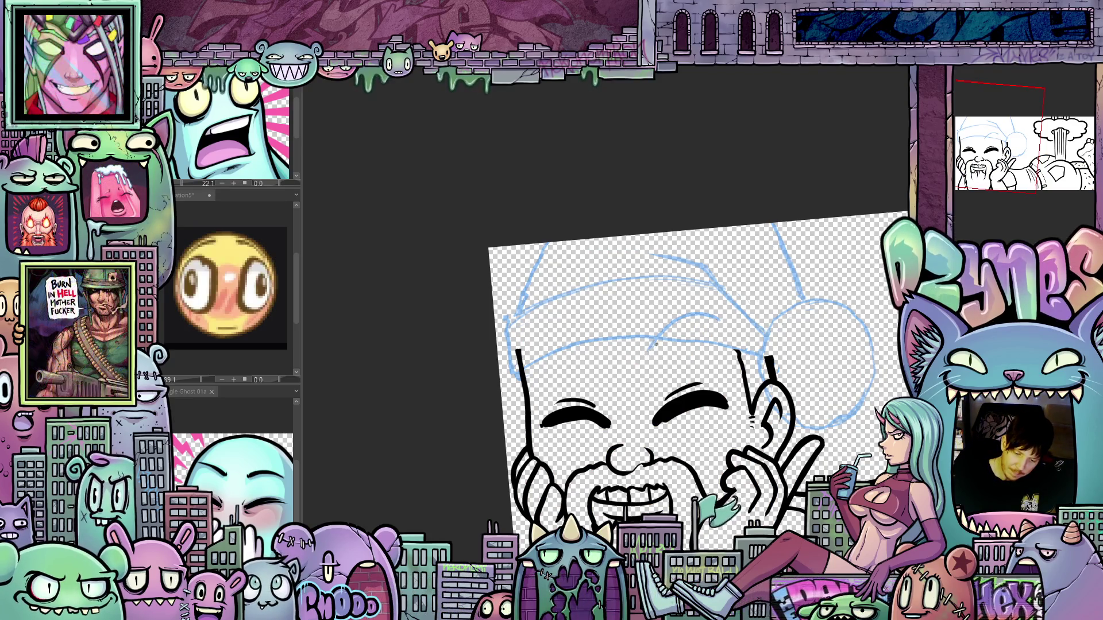
drag(644, 356, 662, 355)
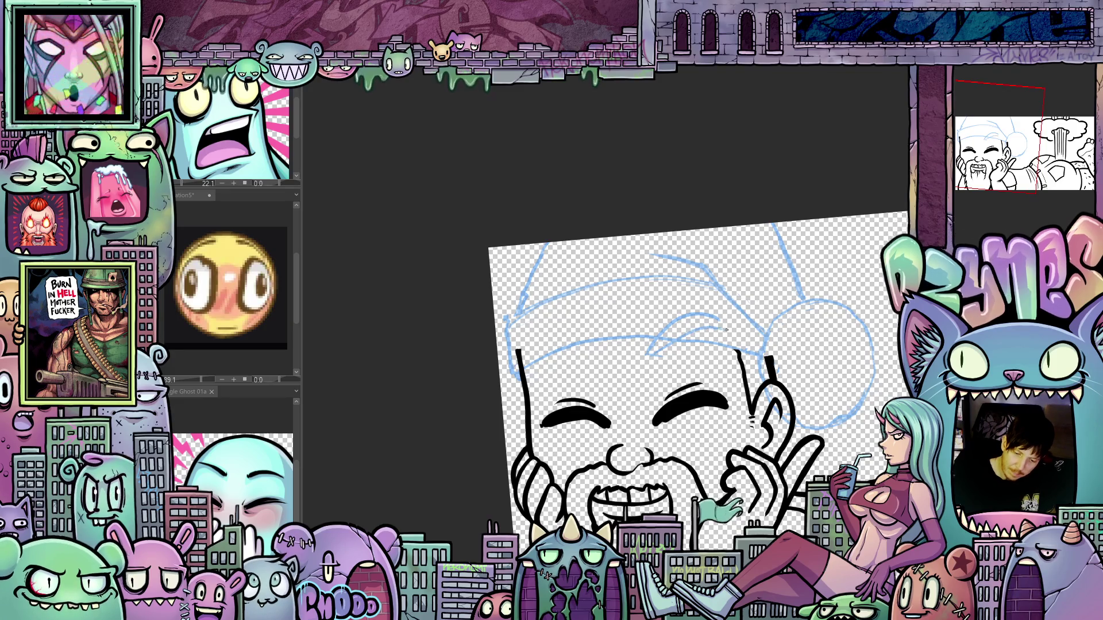
drag(729, 327, 809, 351)
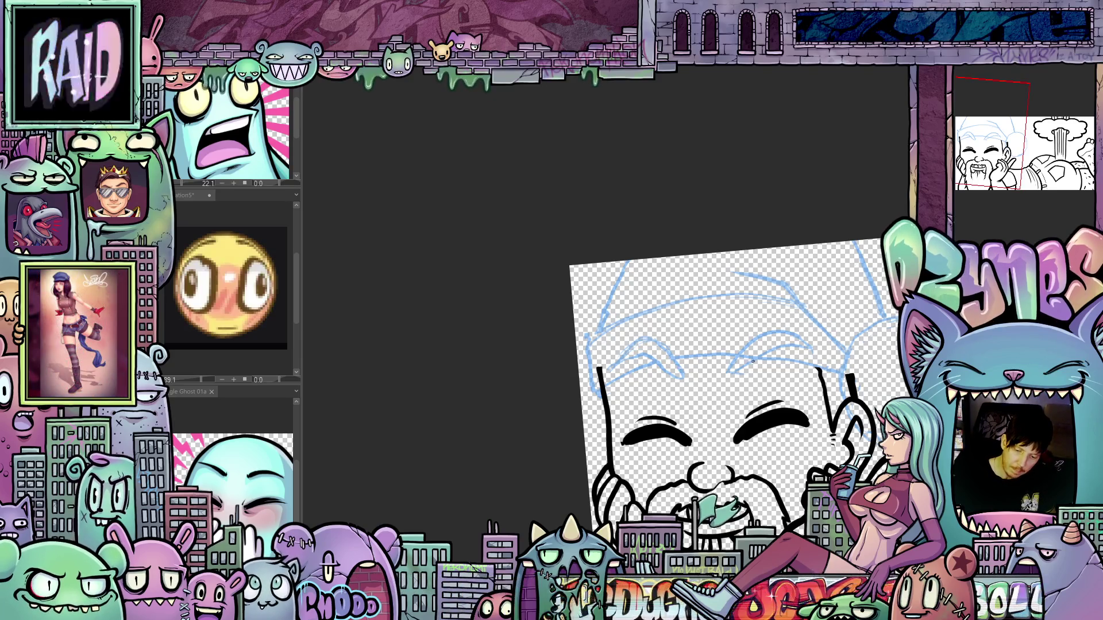
drag(790, 330, 793, 214)
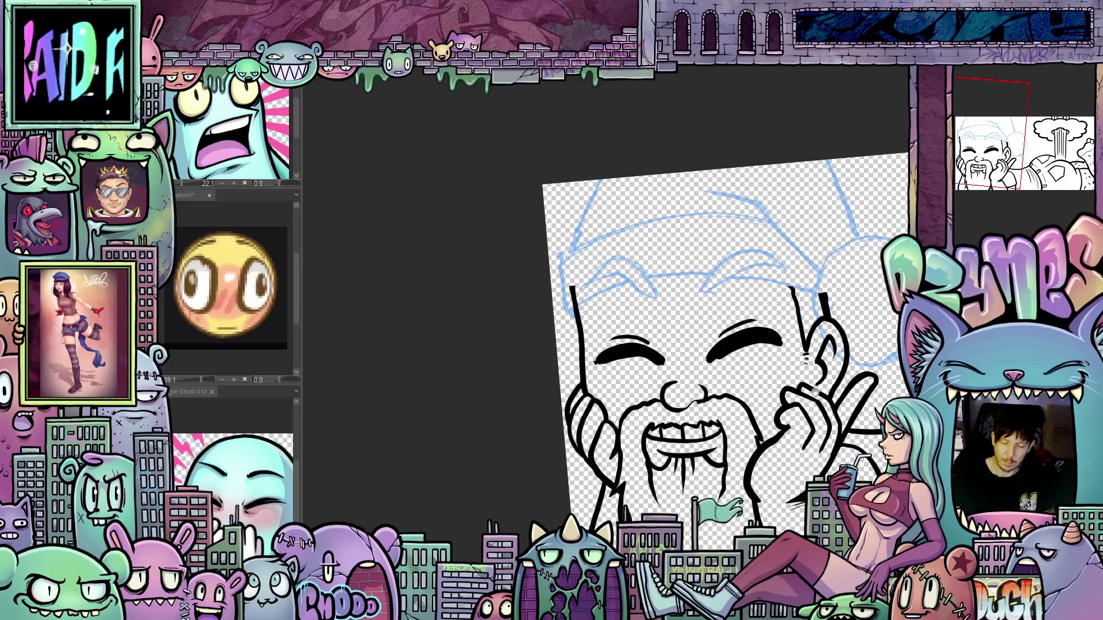
drag(813, 385, 823, 458)
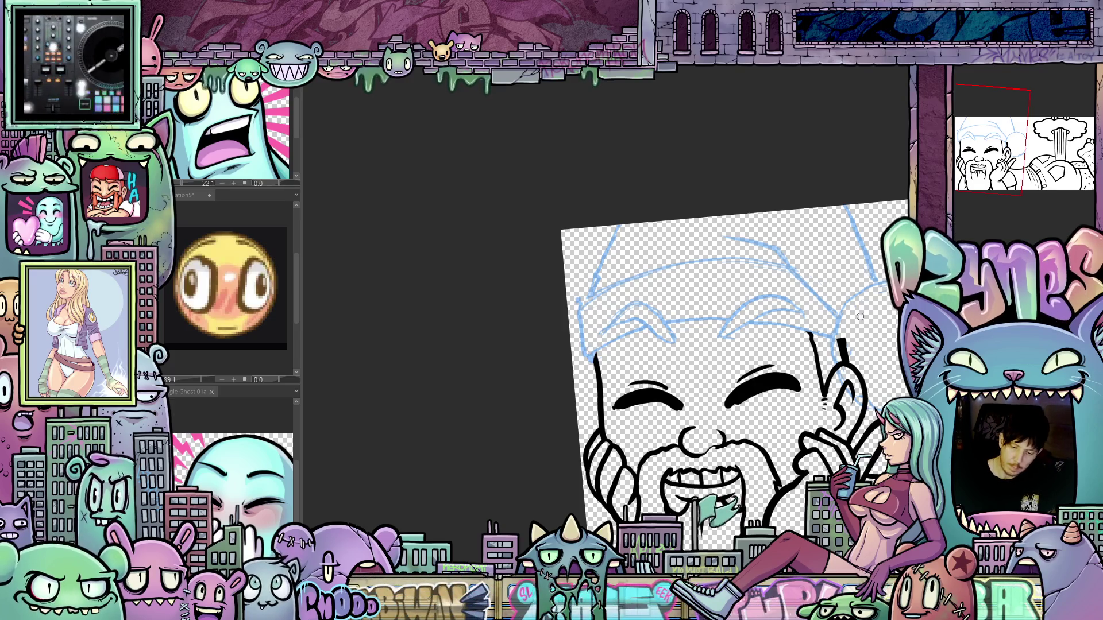
scroll(835, 303, up, 2)
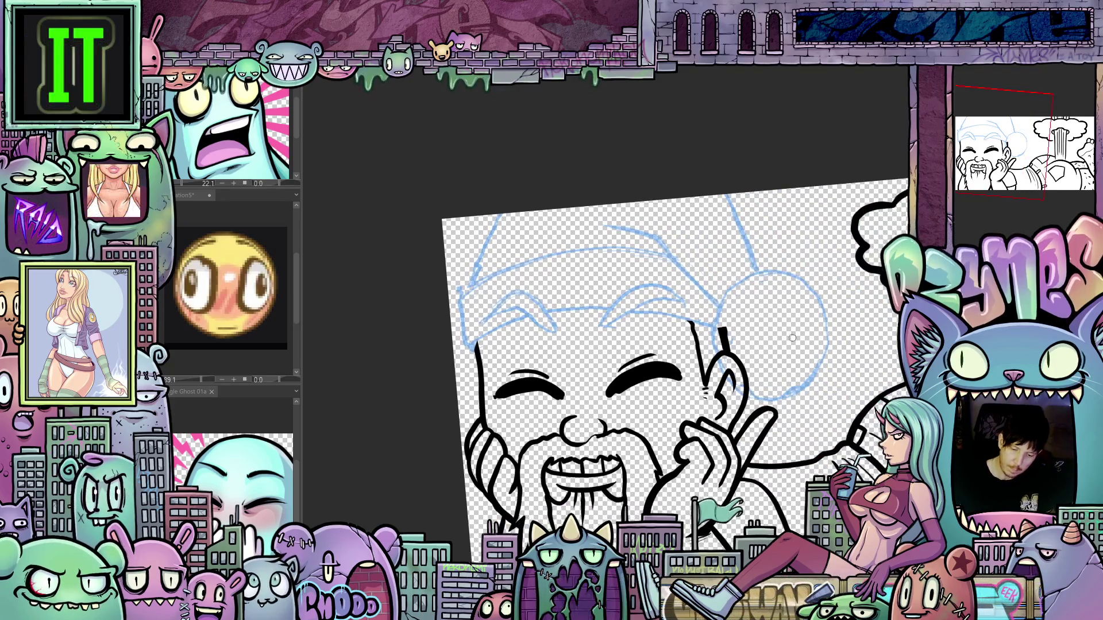
drag(834, 304, 697, 401)
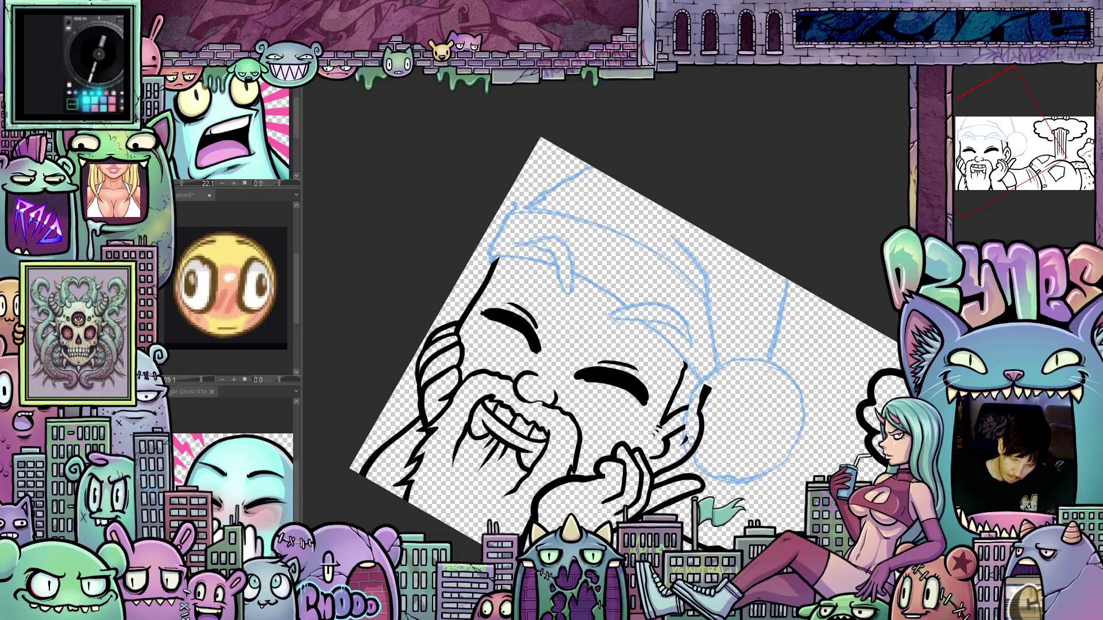
Step: Erase the stray ink mark by the right cheek and ink down the head's left side
mouse_move(697, 457)
mouse_down()
mouse_move(710, 391)
mouse_move(747, 396)
mouse_move(842, 312)
mouse_up()
drag(720, 411, 733, 364)
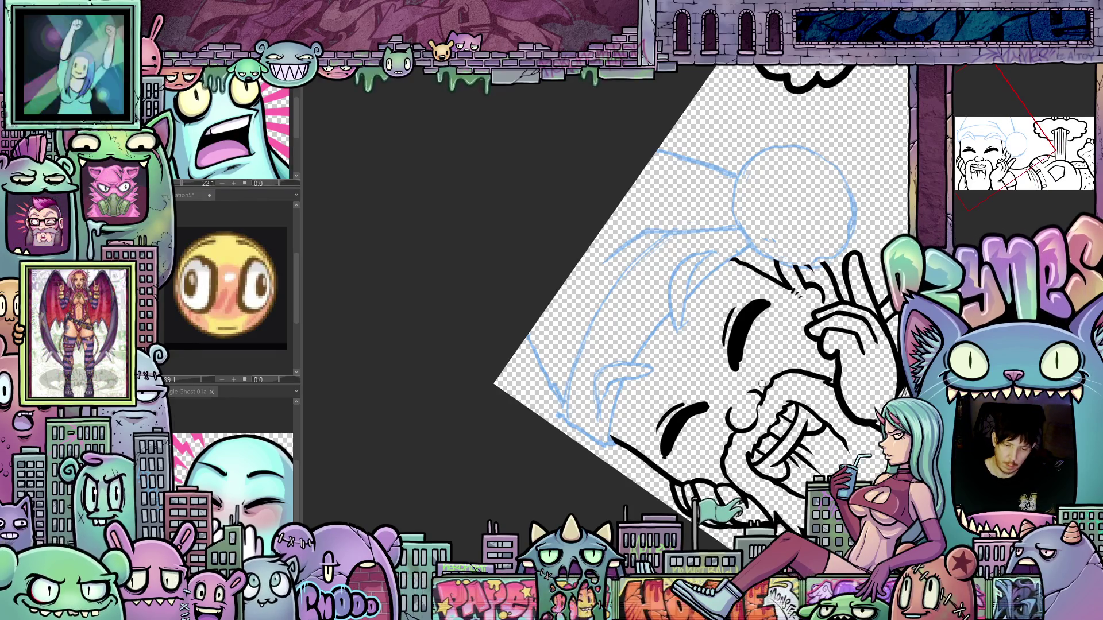
mouse_move(762, 383)
mouse_down()
mouse_move(712, 205)
mouse_move(667, 291)
mouse_up()
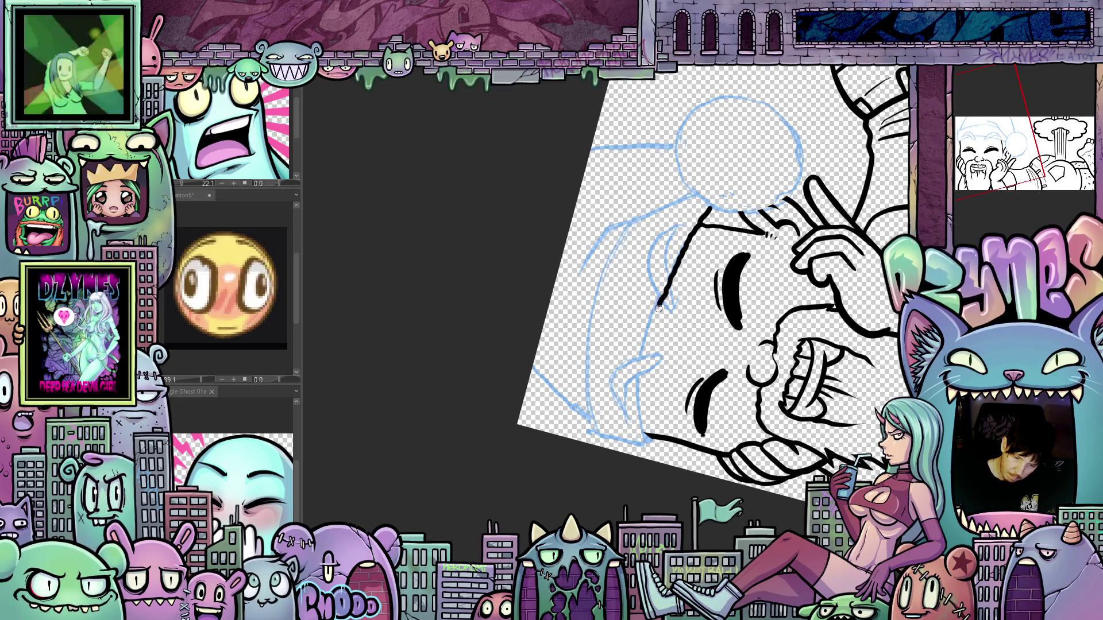
drag(651, 329, 640, 370)
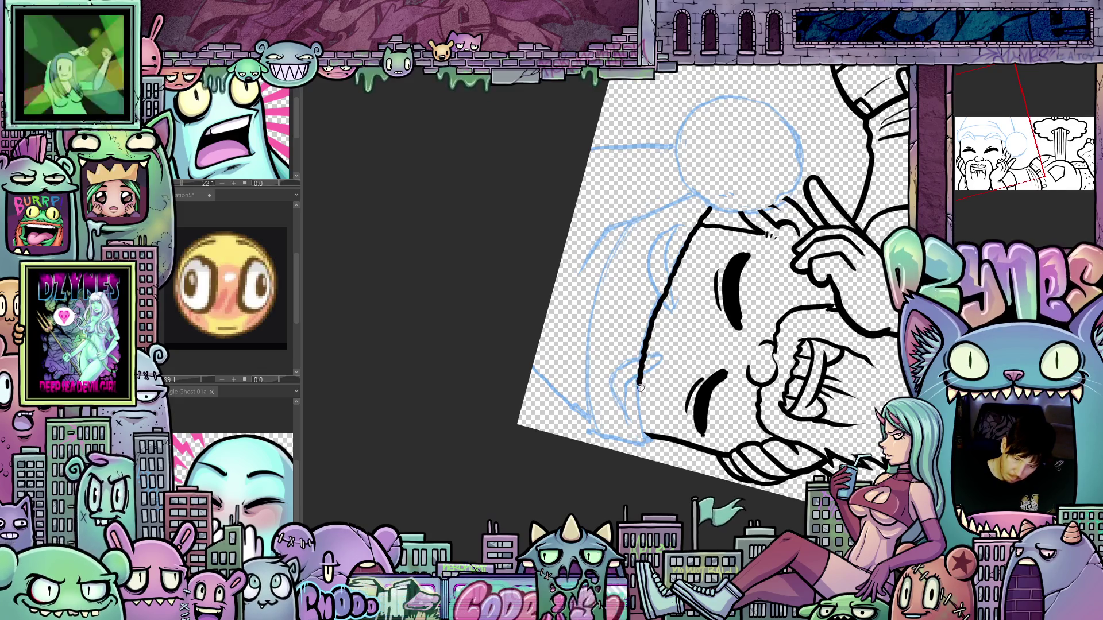
drag(643, 428, 549, 395)
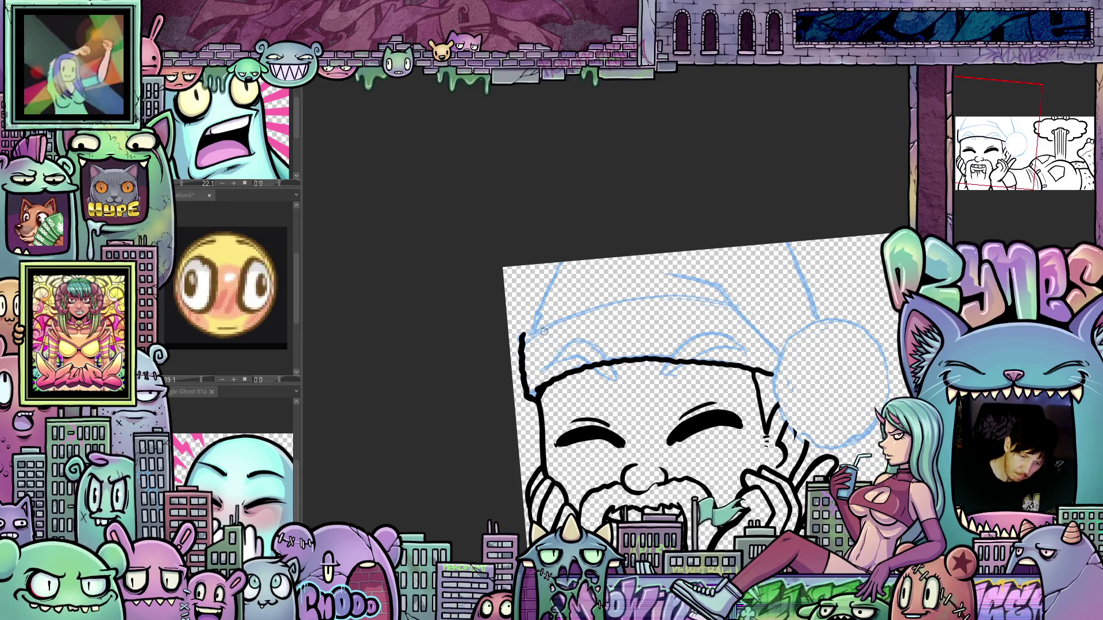
Step: Ink the hat's left edge and trace its blue sketch line down from the brim
mouse_move(543, 332)
mouse_down()
mouse_move(652, 232)
mouse_move(616, 232)
mouse_move(596, 280)
mouse_move(588, 375)
mouse_up()
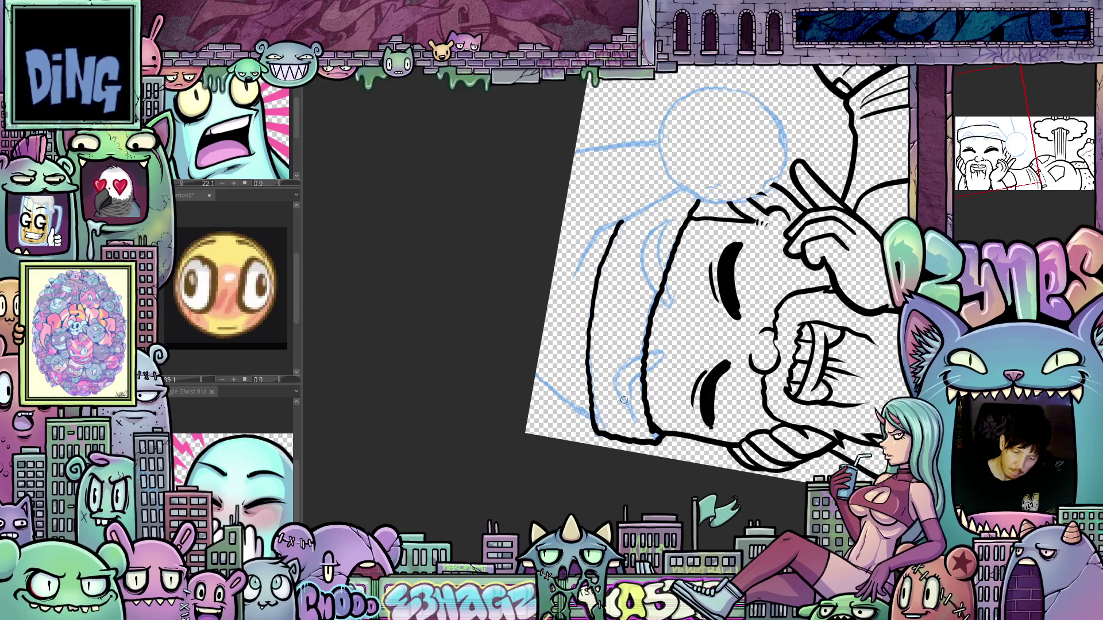
drag(624, 400, 538, 321)
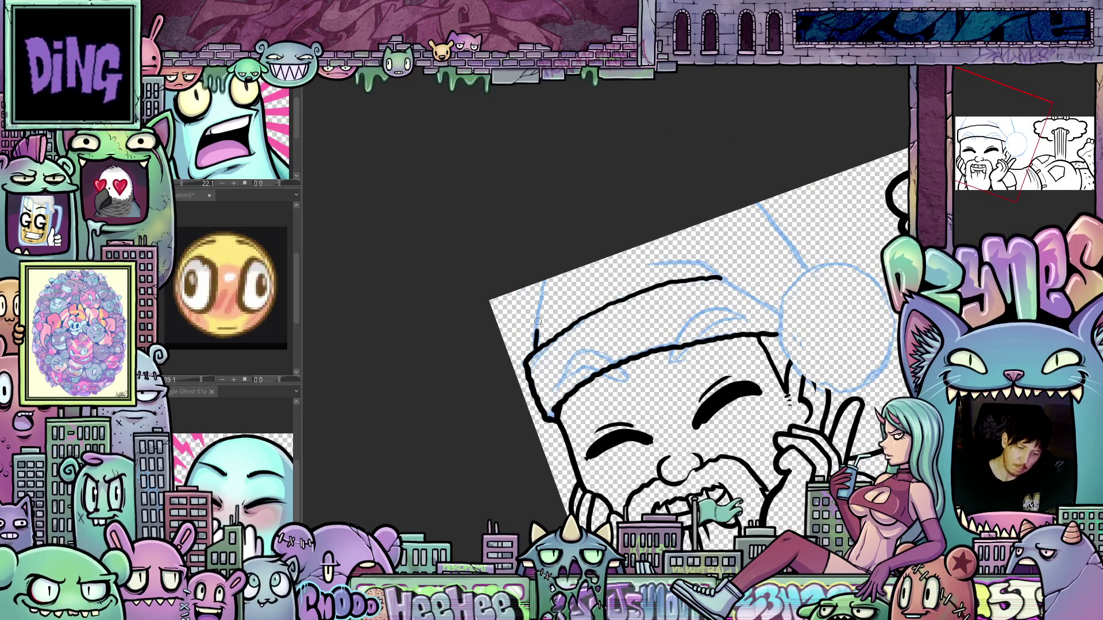
mouse_move(544, 276)
mouse_down()
mouse_move(533, 352)
mouse_move(609, 350)
mouse_up()
mouse_move(727, 319)
mouse_down()
mouse_move(718, 270)
mouse_move(688, 221)
mouse_move(697, 268)
mouse_move(685, 339)
mouse_up()
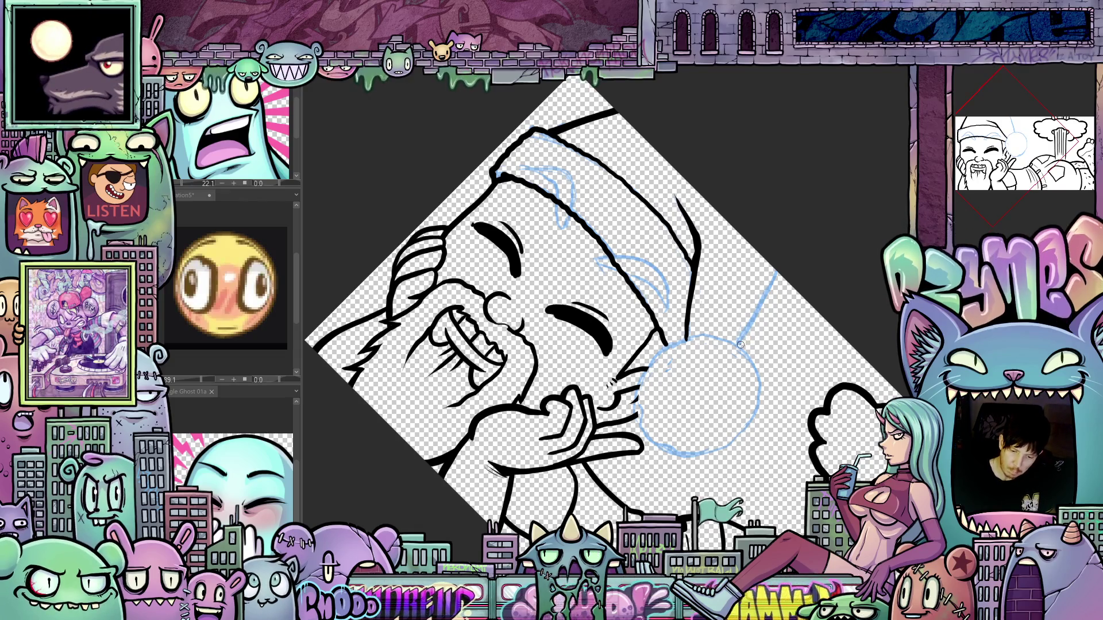
drag(738, 347, 777, 262)
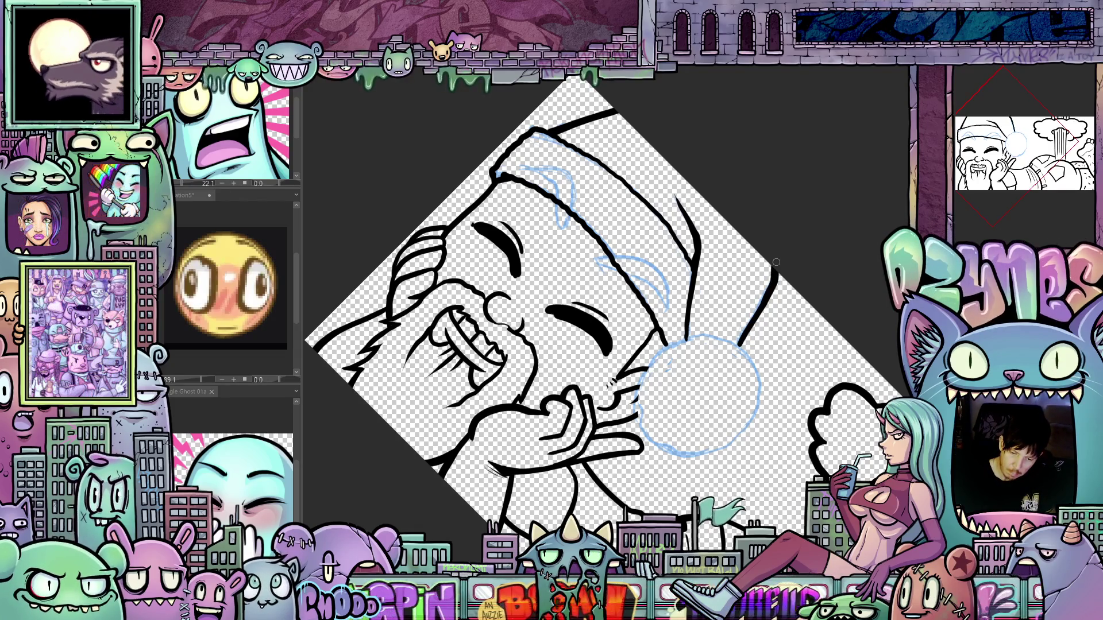
key(ctrl+at)
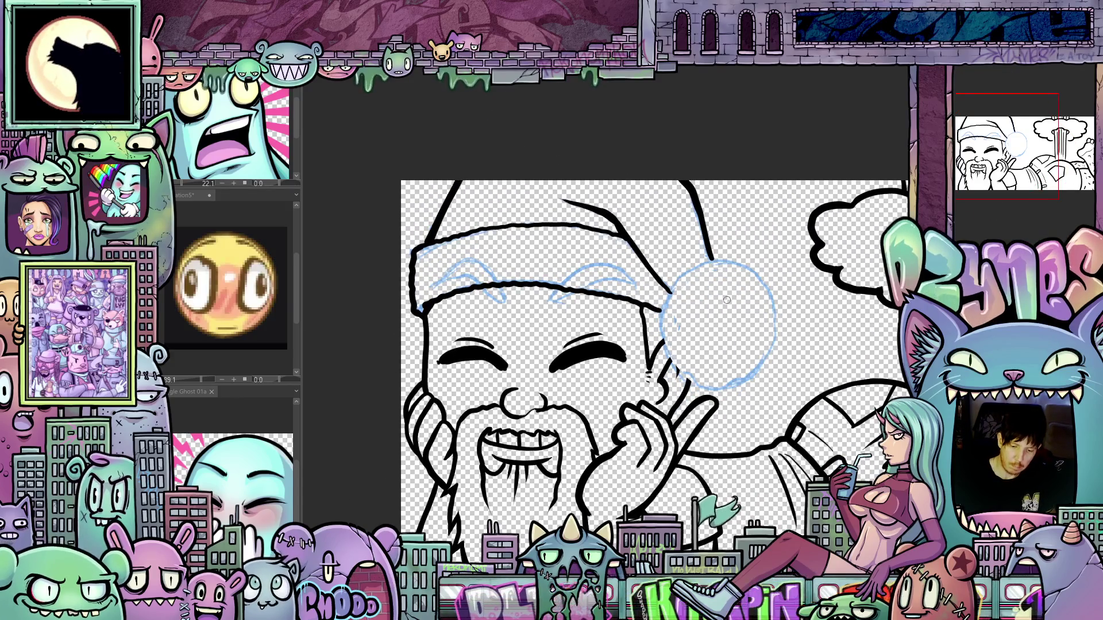
key(minus)
key(minus)
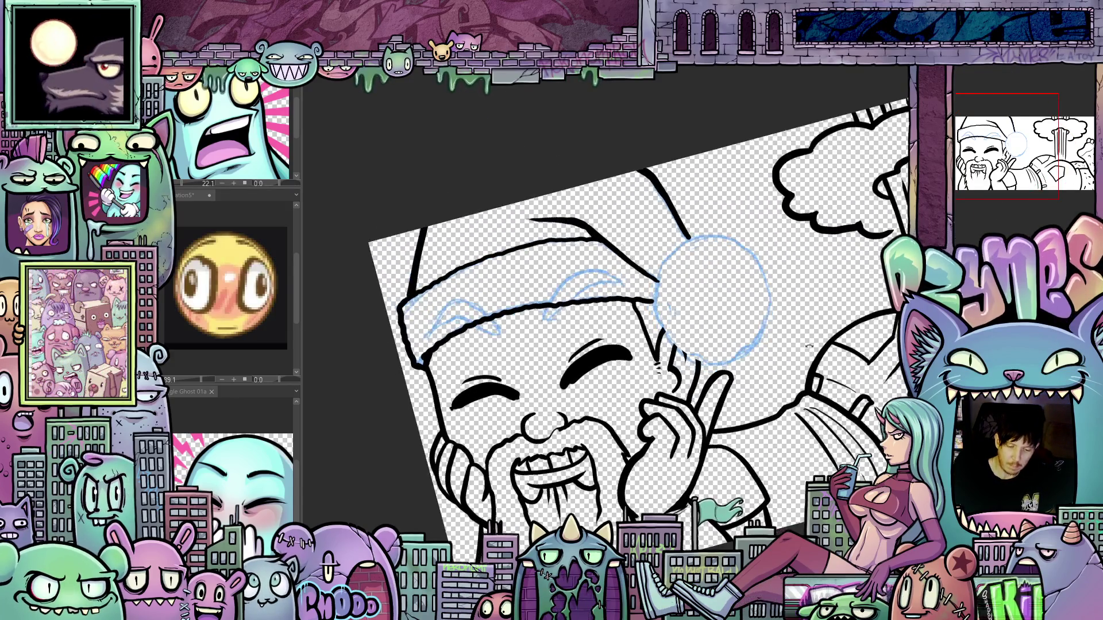
mouse_move(664, 279)
mouse_down()
mouse_move(665, 336)
mouse_move(717, 369)
mouse_move(763, 348)
mouse_up()
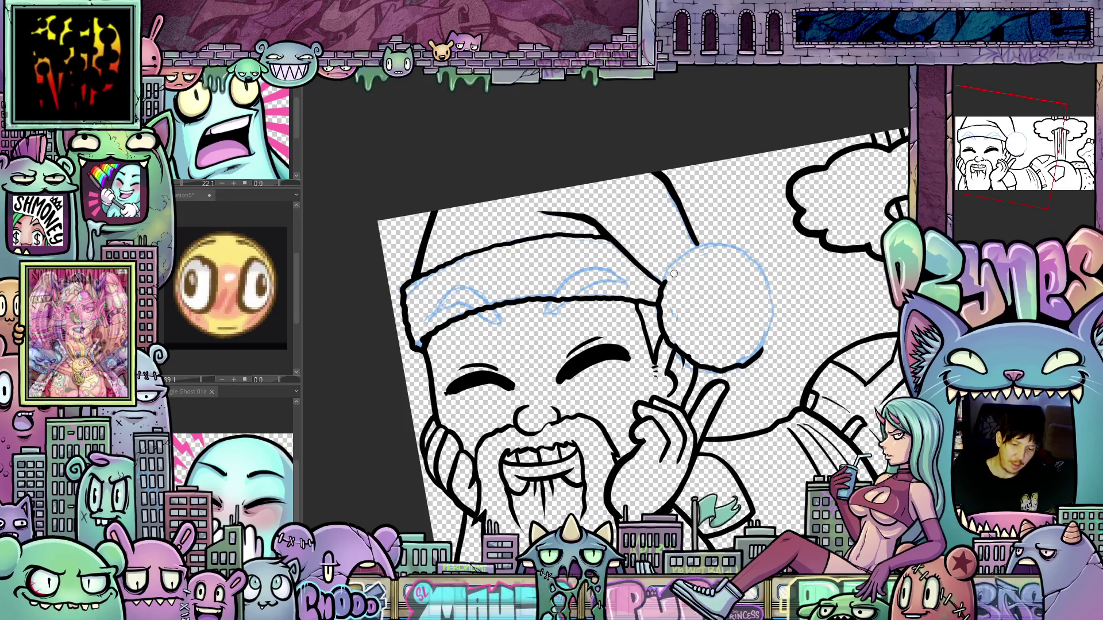
Step: Ink the pom-pom's outline on its upper-left and right sides
drag(661, 282, 706, 245)
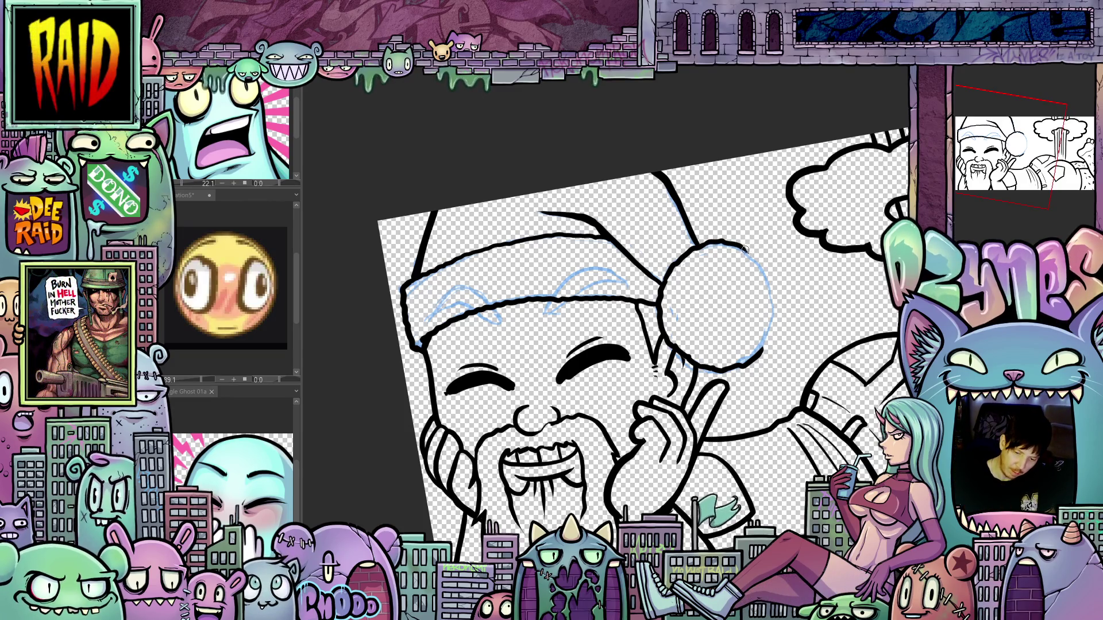
mouse_move(767, 271)
mouse_down()
mouse_move(773, 326)
mouse_move(759, 356)
mouse_up()
key(asciicircum)
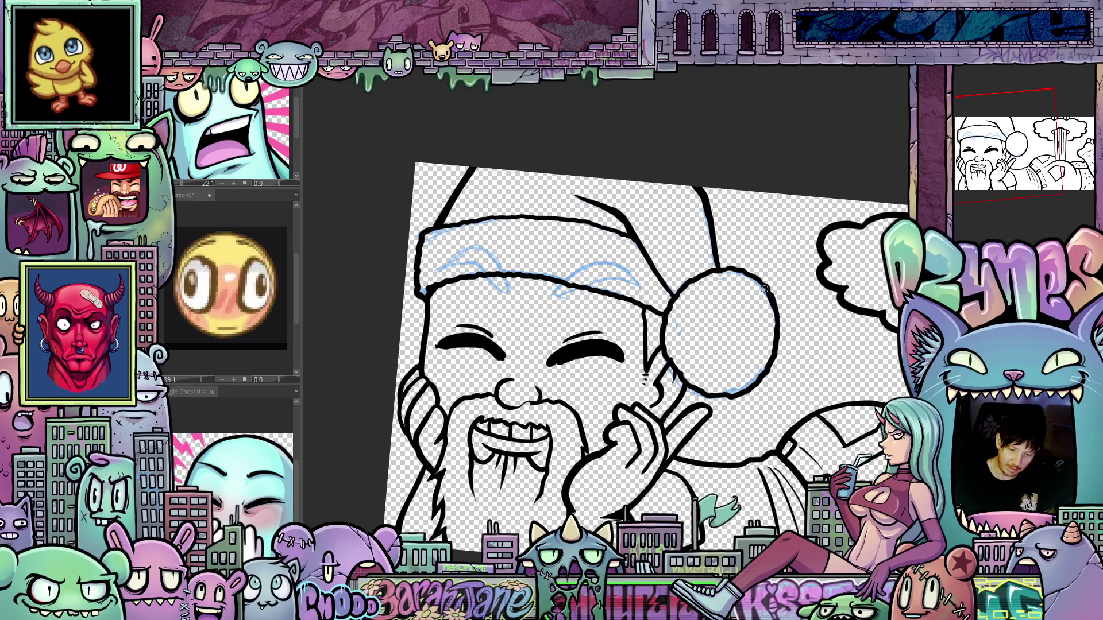
mouse_move(643, 424)
mouse_down()
mouse_move(748, 430)
mouse_move(764, 446)
mouse_up()
scroll(754, 400, up, 3)
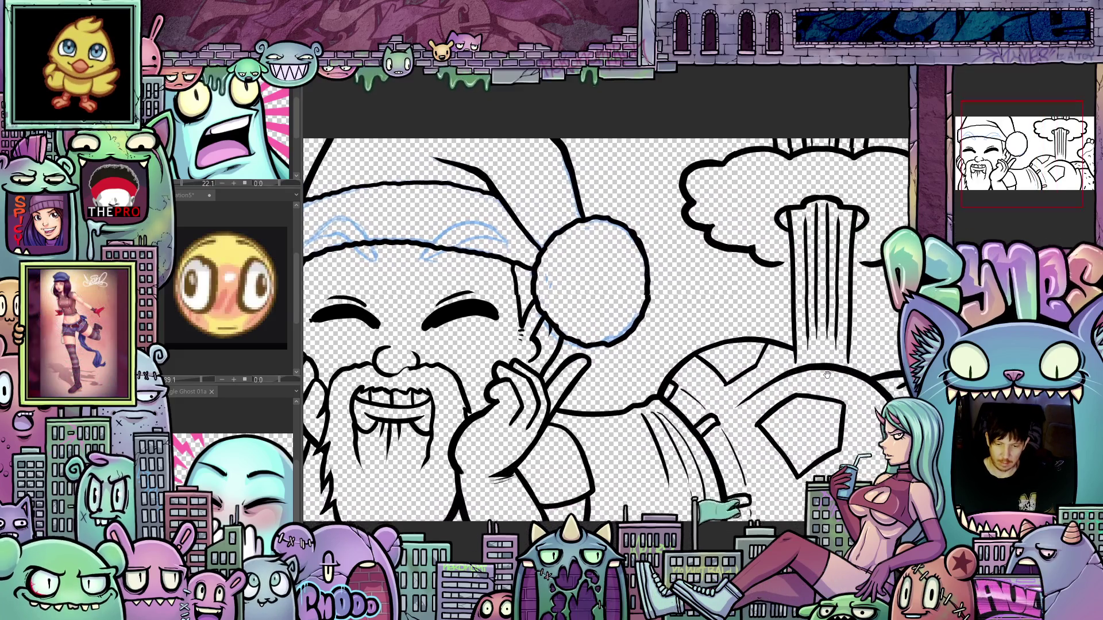
mouse_move(827, 374)
mouse_down()
mouse_move(737, 418)
mouse_move(827, 482)
mouse_move(787, 551)
mouse_move(632, 332)
mouse_move(641, 329)
mouse_up()
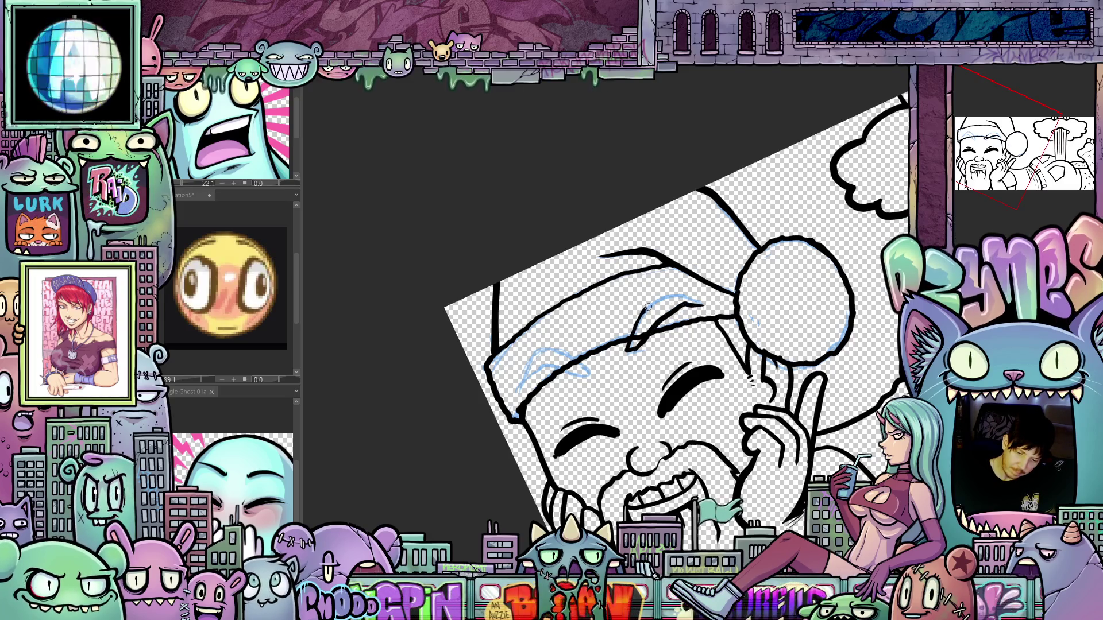
Step: Ink the top of the hat brim and a thick curved eyebrow
mouse_move(661, 299)
mouse_down()
mouse_move(696, 301)
mouse_move(702, 313)
mouse_move(570, 318)
mouse_up()
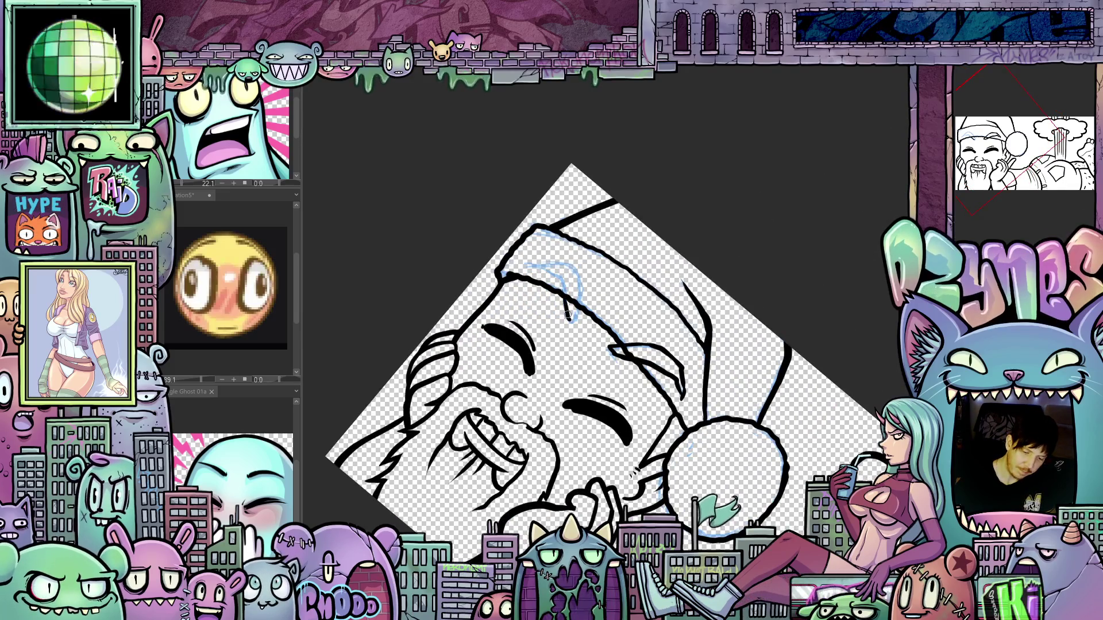
drag(555, 271, 555, 396)
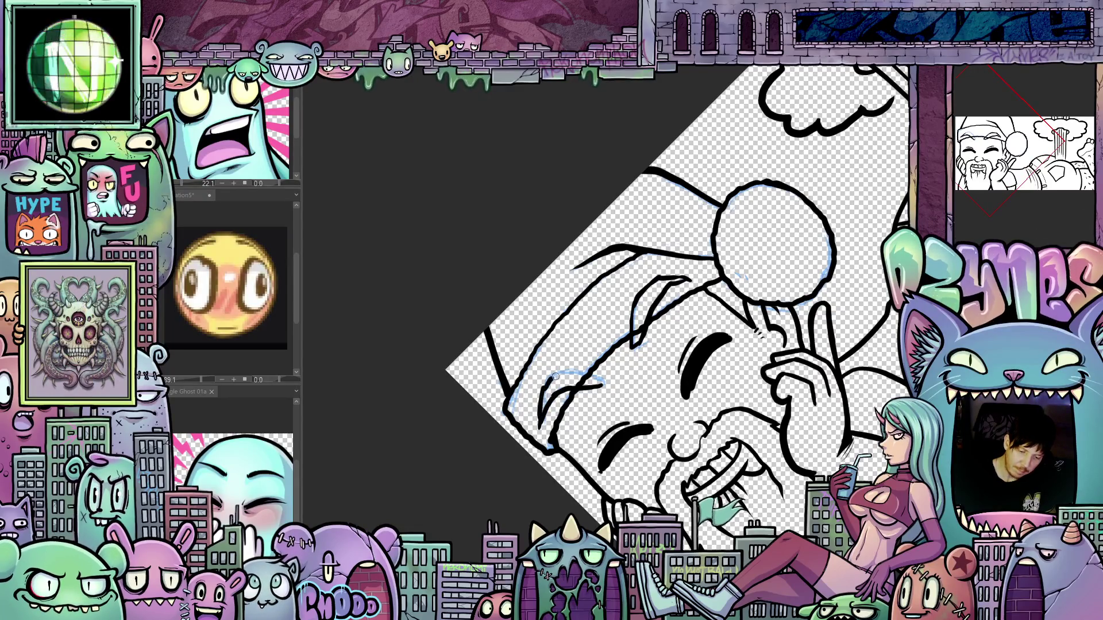
drag(556, 377, 611, 416)
mouse_move(569, 345)
mouse_down()
mouse_move(569, 319)
mouse_move(545, 290)
mouse_up()
drag(644, 359, 755, 324)
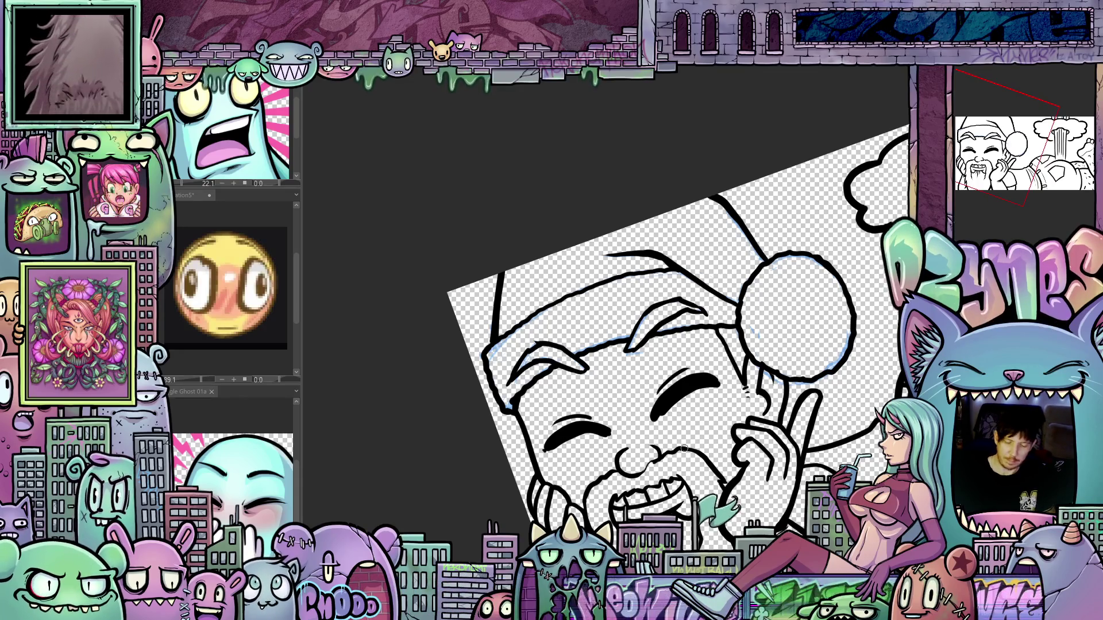
scroll(684, 448, down, 3)
mouse_move(684, 449)
mouse_down()
mouse_move(739, 506)
mouse_move(705, 459)
mouse_move(729, 408)
mouse_move(710, 447)
mouse_move(692, 432)
mouse_up()
scroll(691, 432, up, 3)
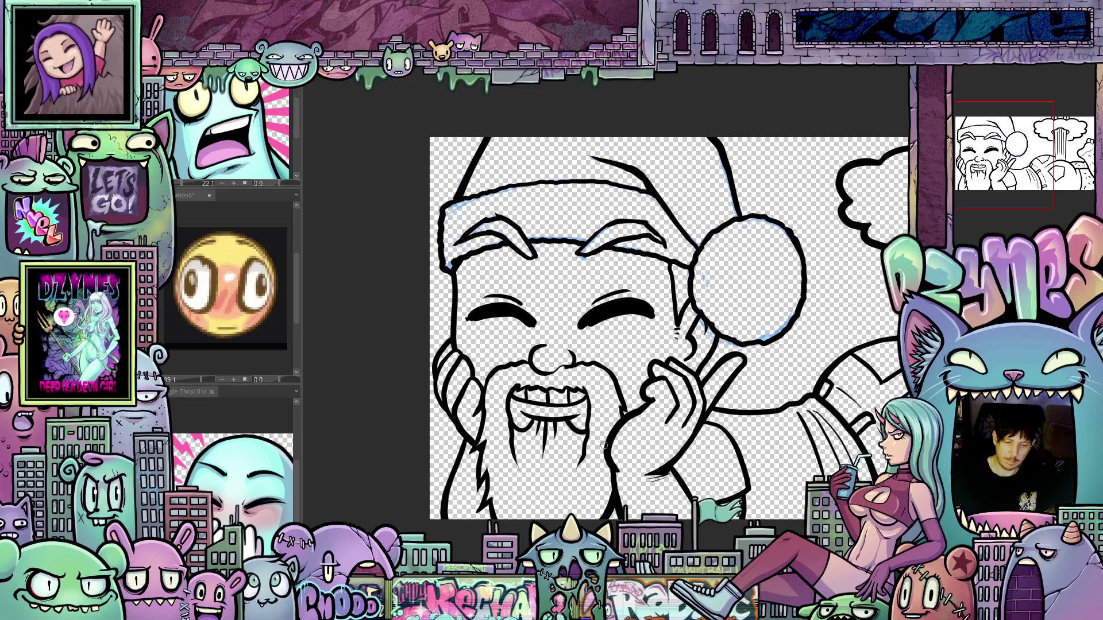
Step: Add eyelash strokes above Santa's right eye
mouse_move(604, 445)
mouse_down()
mouse_move(628, 437)
mouse_move(679, 324)
mouse_up()
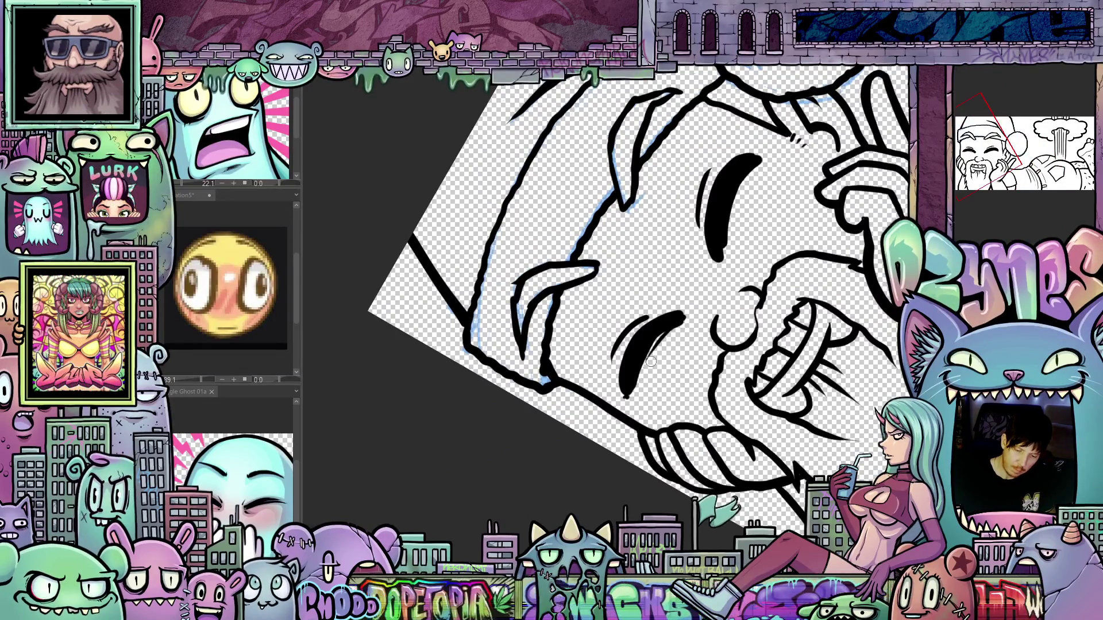
drag(798, 310, 761, 268)
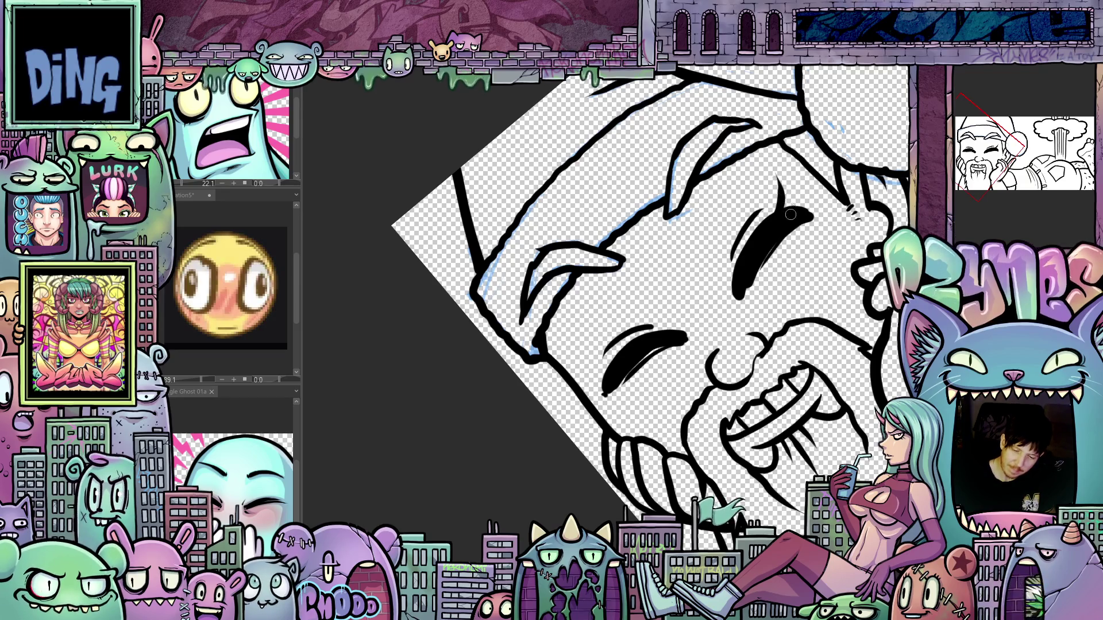
drag(791, 214, 800, 172)
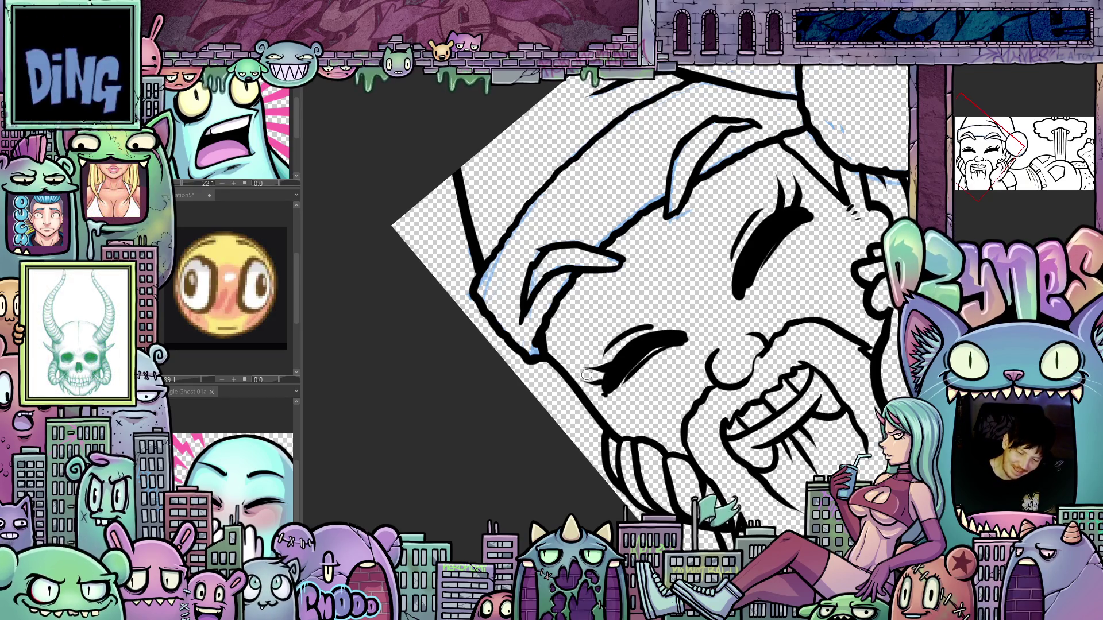
drag(844, 359, 794, 503)
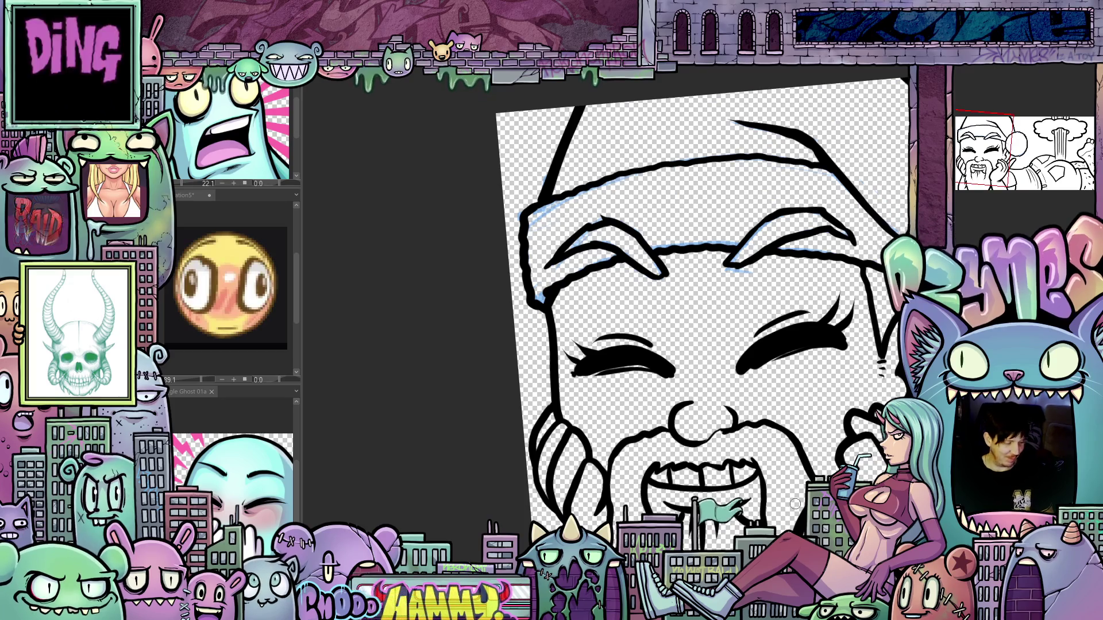
Step: Extend the tip of Santa's eye upward
scroll(830, 444, down, 3)
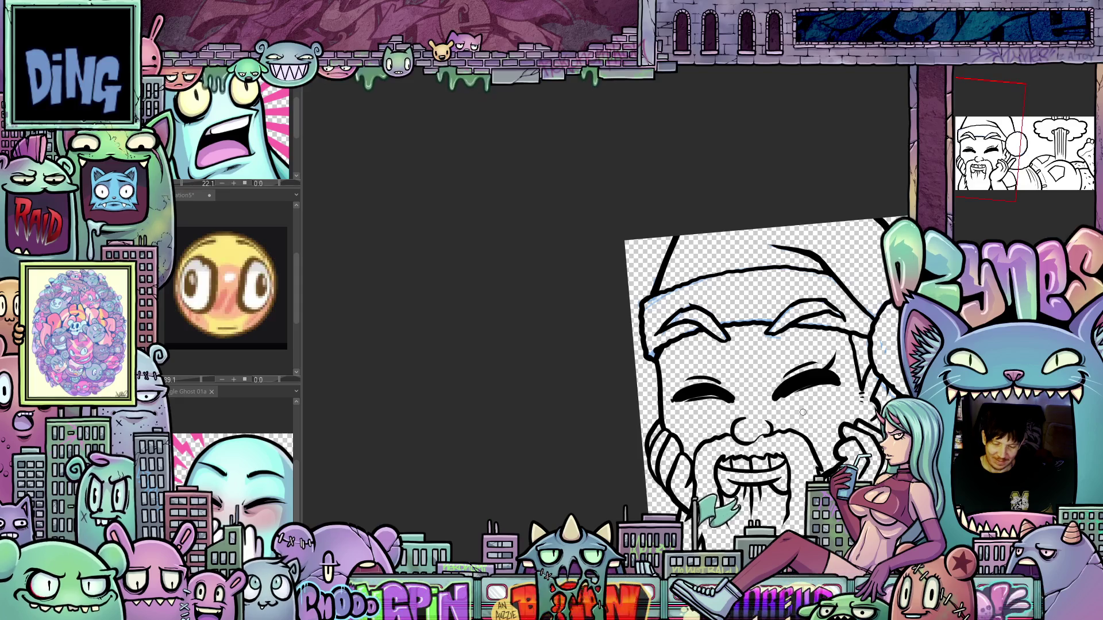
drag(803, 413, 792, 461)
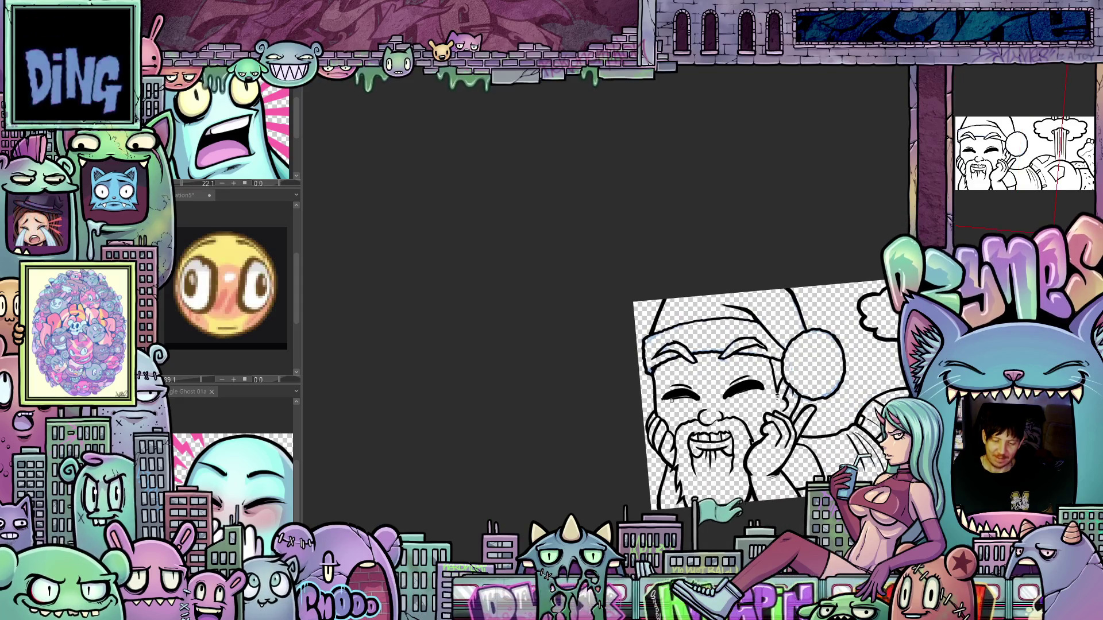
scroll(675, 407, up, 2)
drag(675, 406, 682, 339)
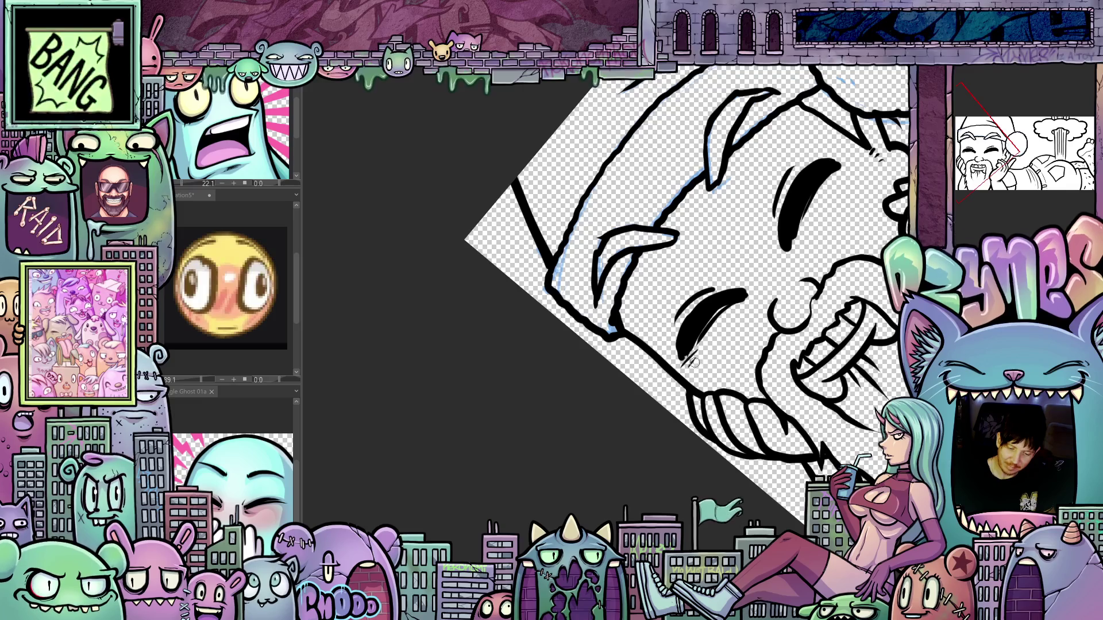
drag(843, 171, 868, 428)
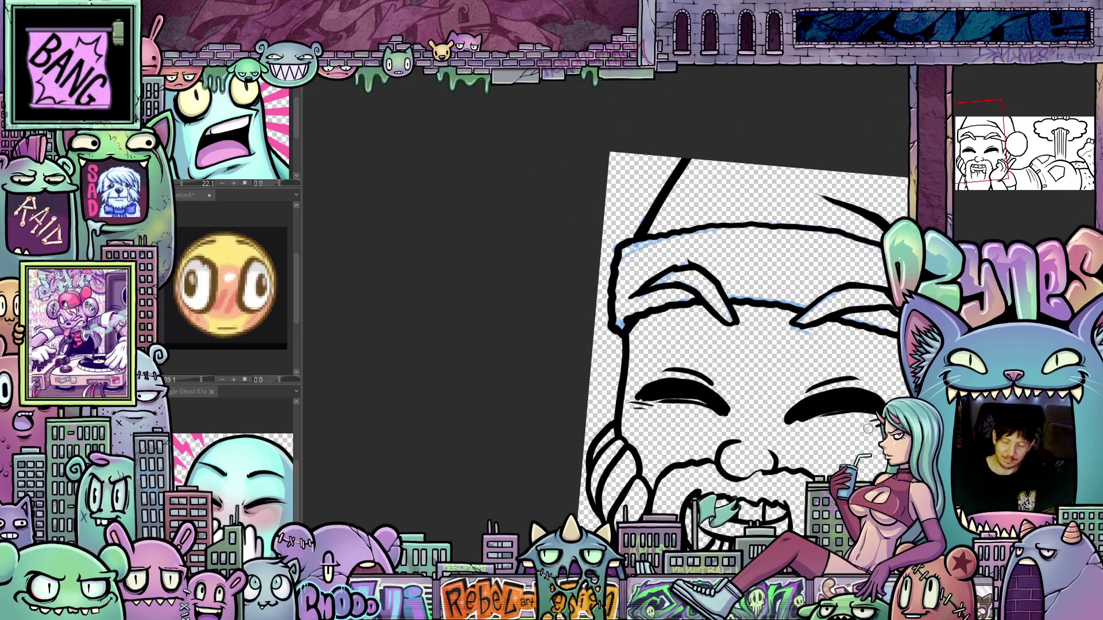
scroll(804, 431, down, 5)
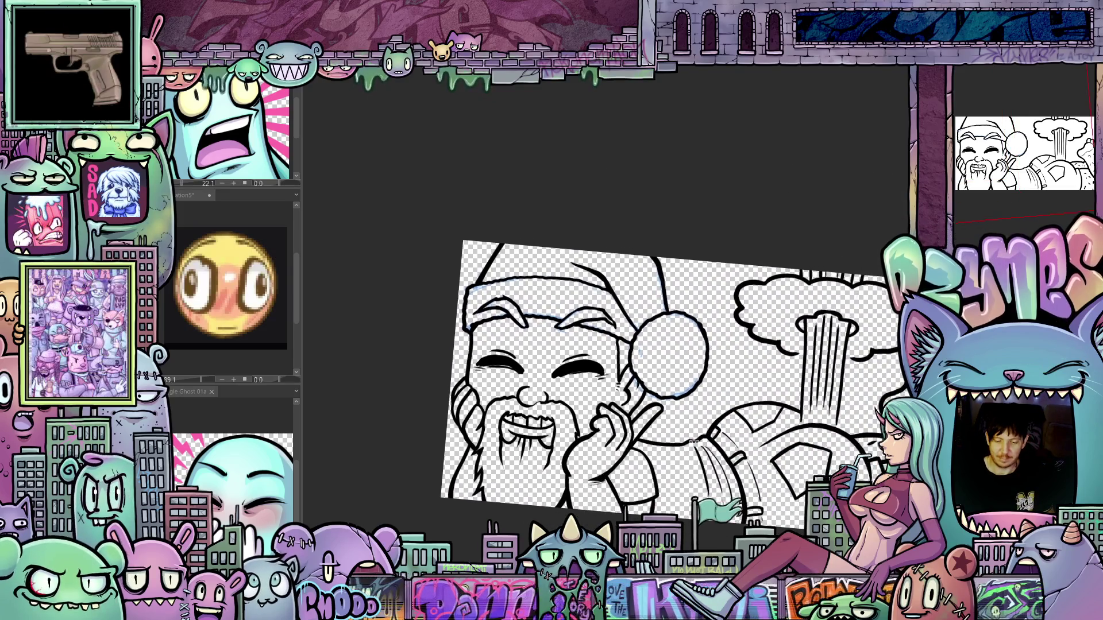
drag(693, 441, 707, 425)
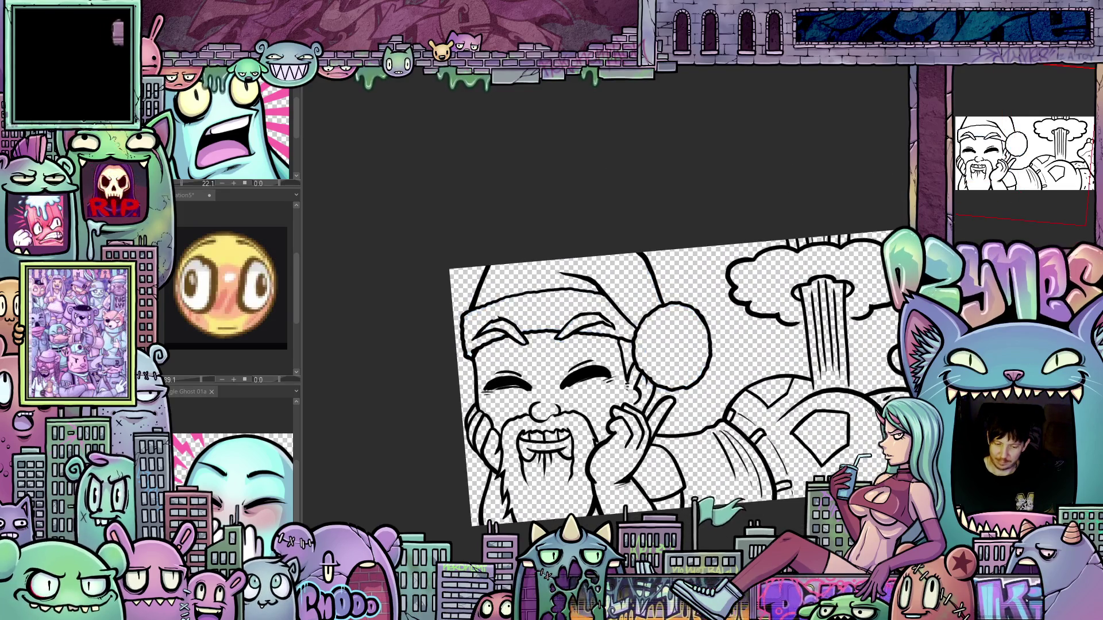
Step: Reset the canvas rotation and switch to the coloured heart-eyes cap drawing
key(ctrl+@)
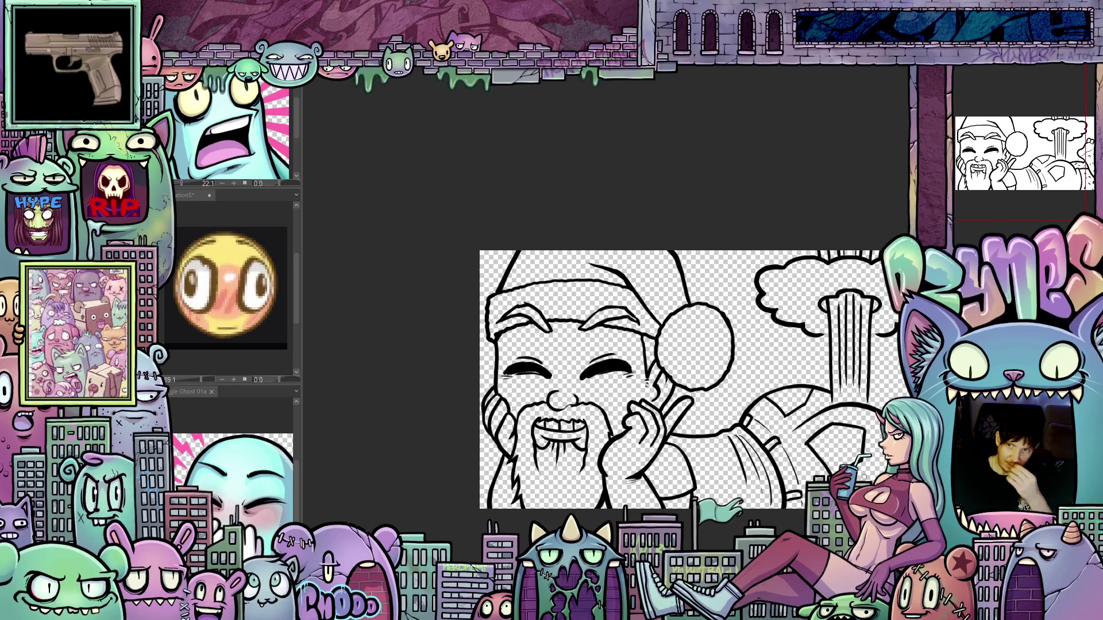
scroll(863, 477, down, 3)
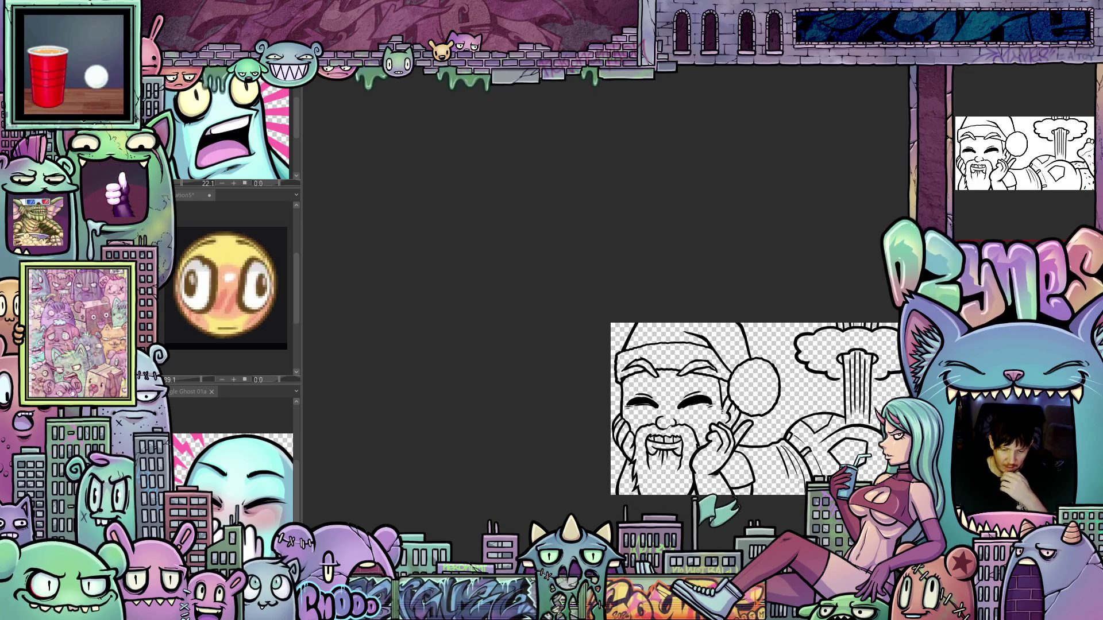
scroll(739, 472, up, 2)
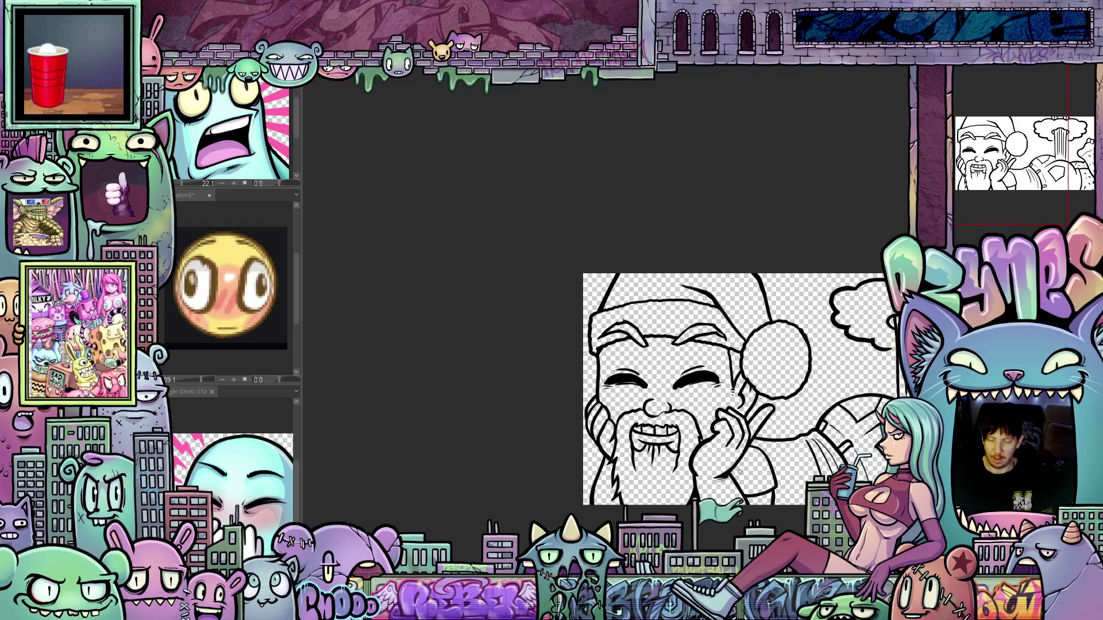
drag(740, 472, 697, 472)
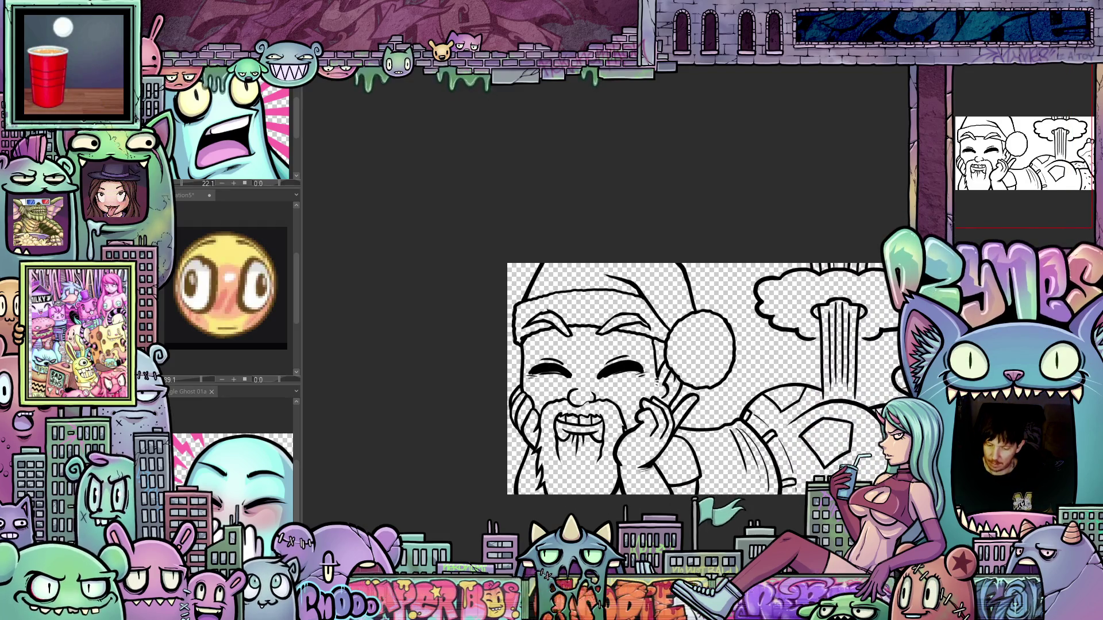
key(ctrl+Tab)
scroll(623, 390, up, 2)
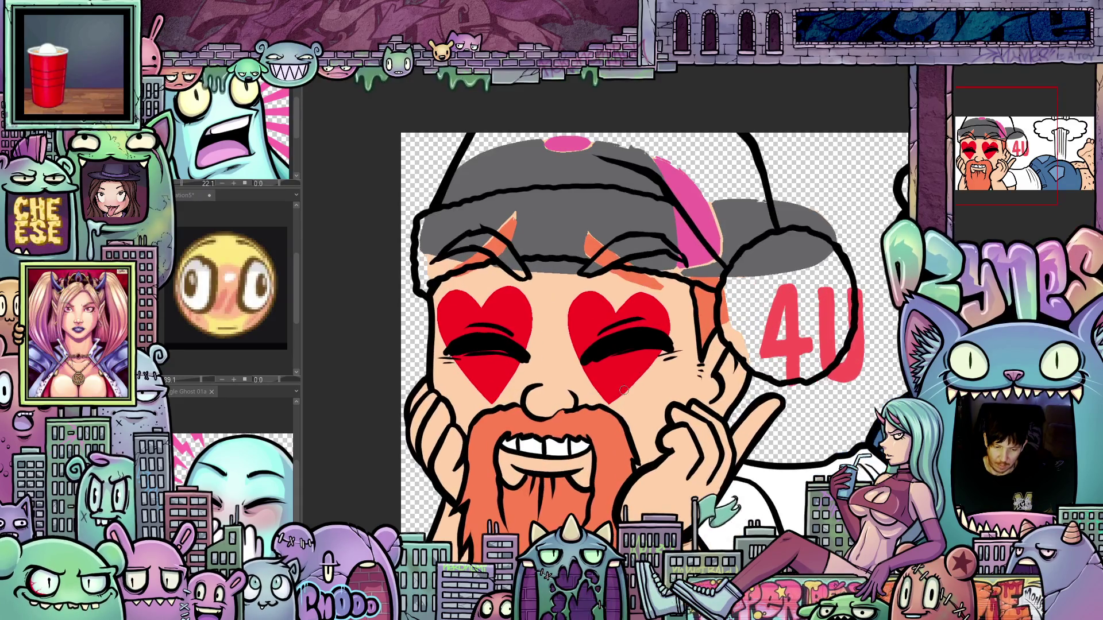
Step: Erase the red heart over Santa's right eye
drag(624, 391, 682, 414)
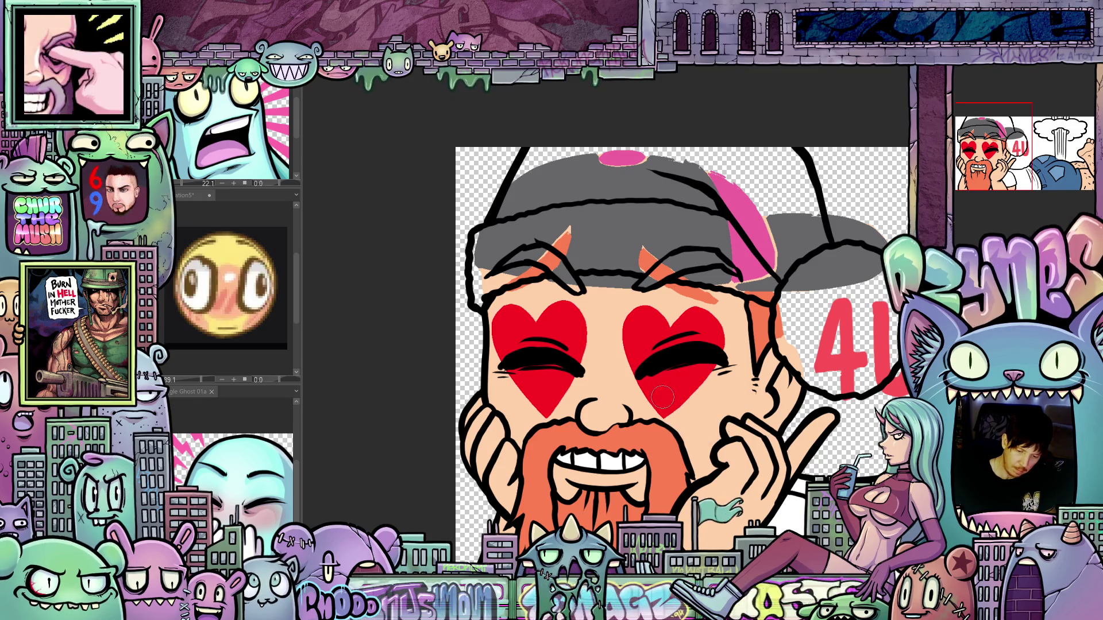
mouse_move(660, 398)
mouse_down()
mouse_move(632, 321)
mouse_move(650, 304)
mouse_up()
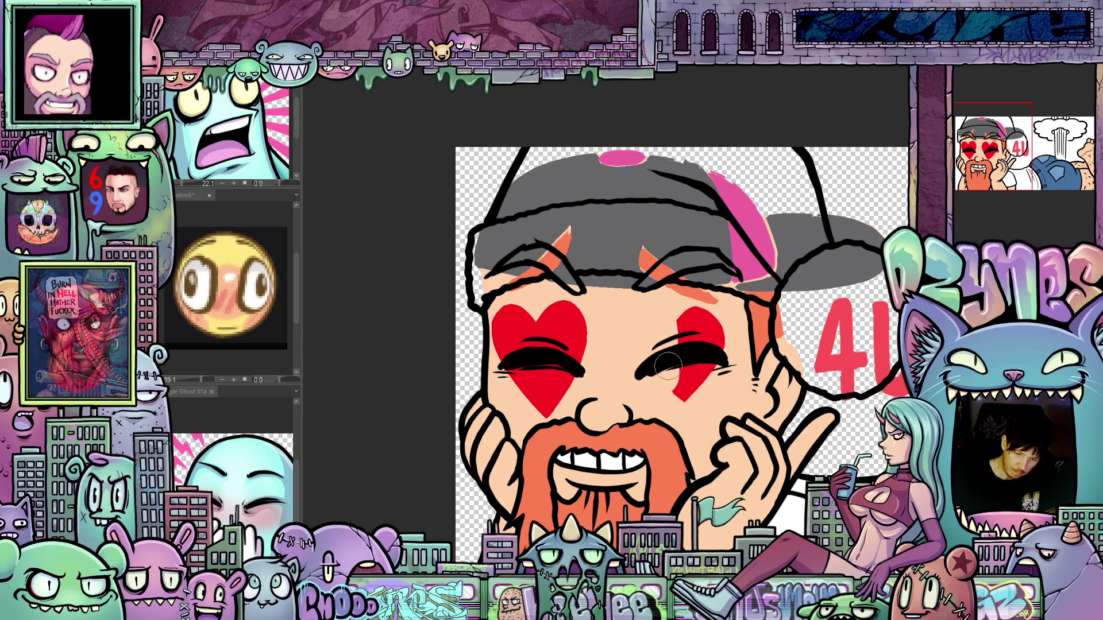
mouse_move(678, 373)
mouse_down()
mouse_move(711, 357)
mouse_move(695, 330)
mouse_up()
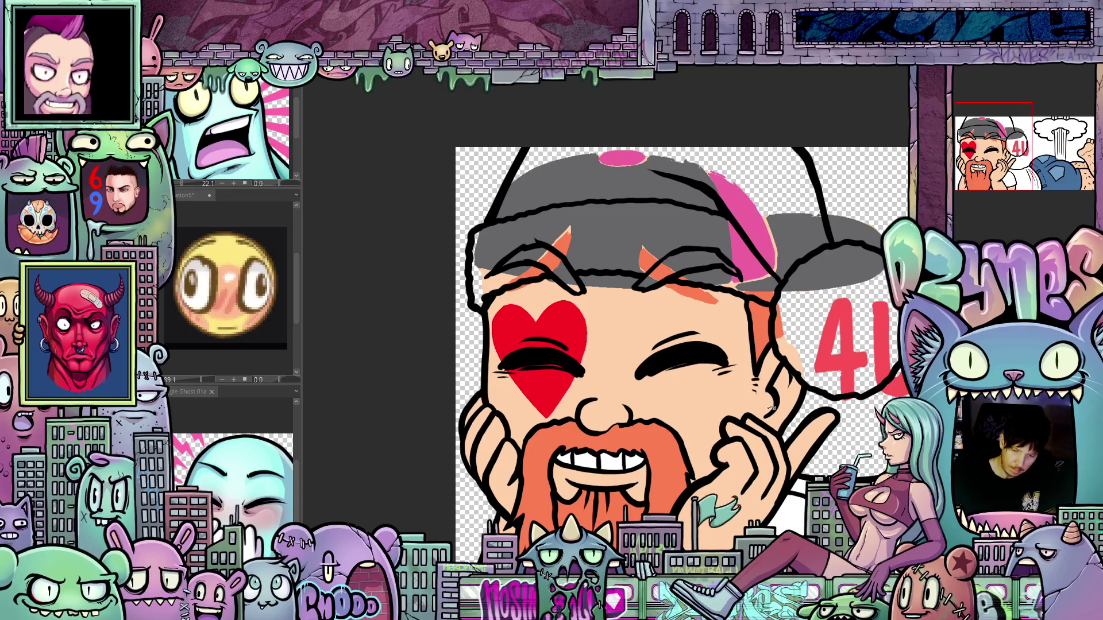
Step: Erase the grey cap fill and pink spots from the hat, then straighten the view
drag(772, 408, 543, 391)
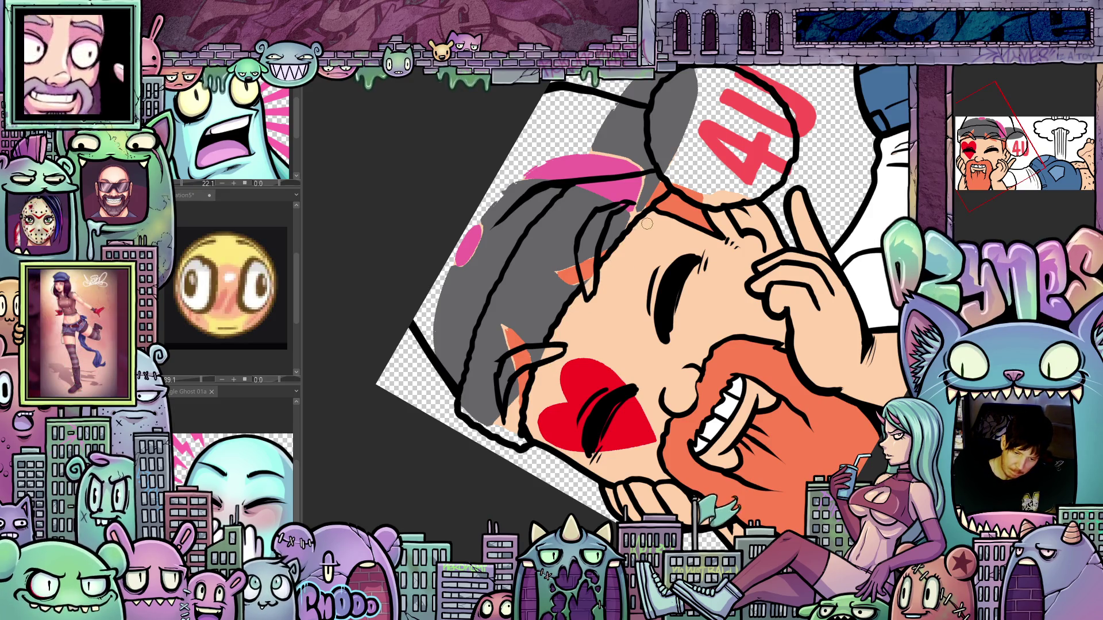
key(ctrl+0)
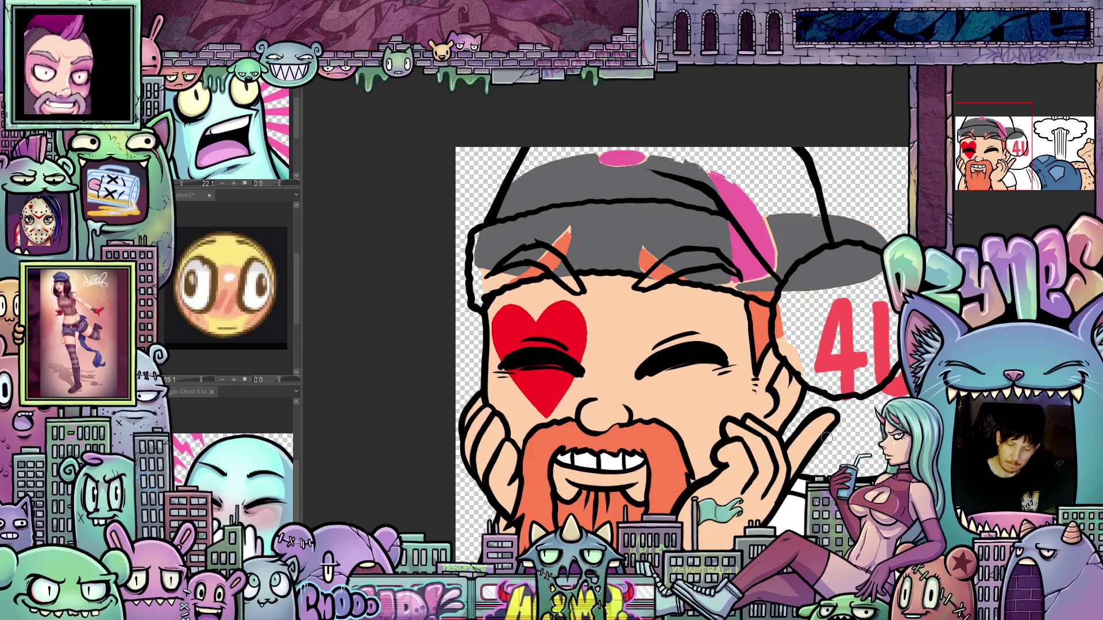
drag(825, 438, 725, 458)
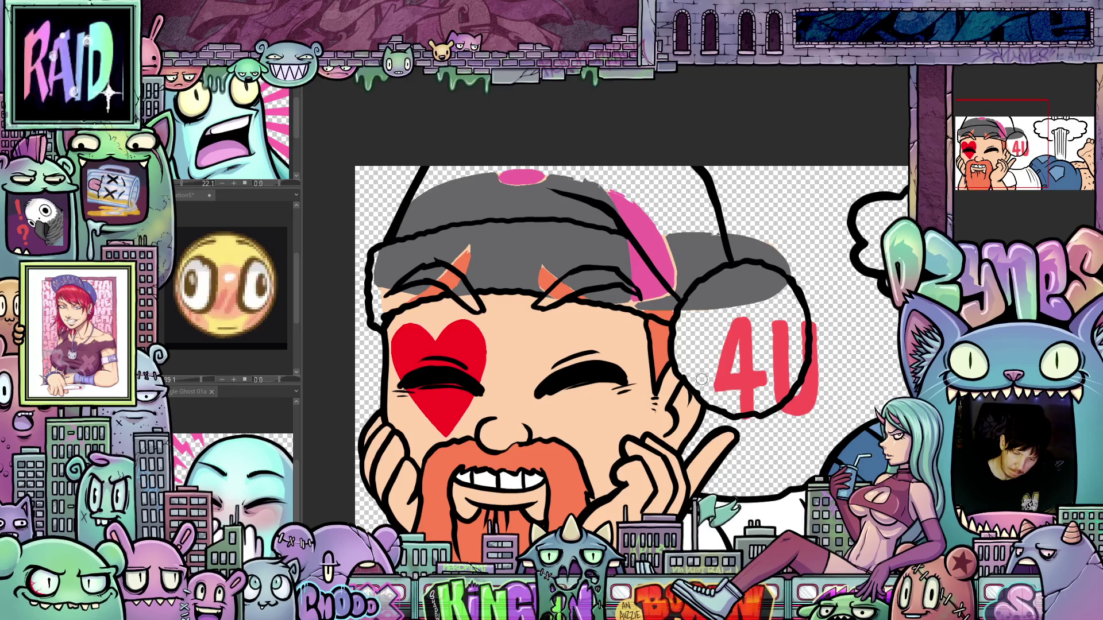
mouse_move(707, 393)
mouse_down()
mouse_move(848, 303)
mouse_move(867, 270)
mouse_up()
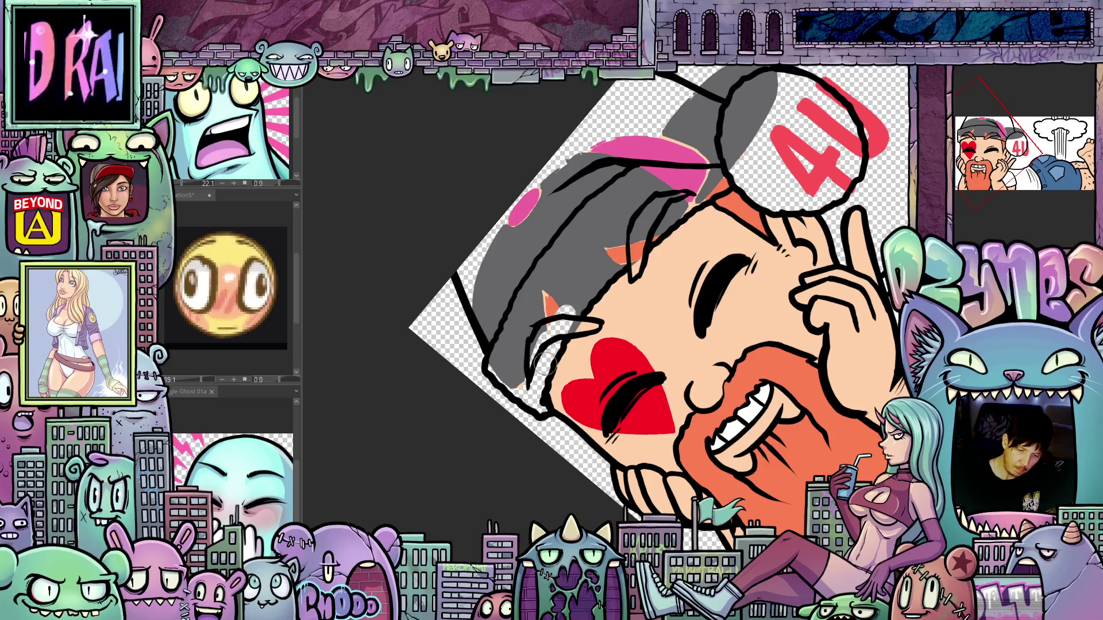
mouse_move(529, 365)
mouse_down()
mouse_move(534, 282)
mouse_move(505, 242)
mouse_move(464, 326)
mouse_move(569, 172)
mouse_move(621, 152)
mouse_move(643, 172)
mouse_move(607, 269)
mouse_move(707, 190)
mouse_move(644, 173)
mouse_move(704, 207)
mouse_move(681, 294)
mouse_move(741, 173)
mouse_move(667, 241)
mouse_move(725, 134)
mouse_up()
key(ctrl+at)
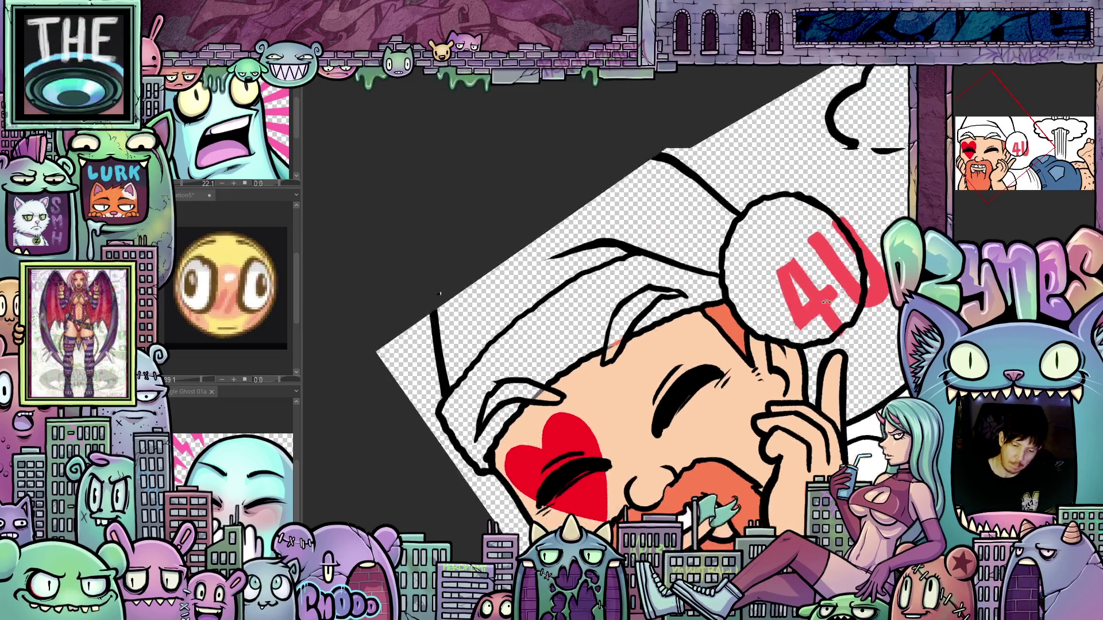
Step: Erase the red cheek heart and paint the eyebrow orange
drag(635, 467, 776, 392)
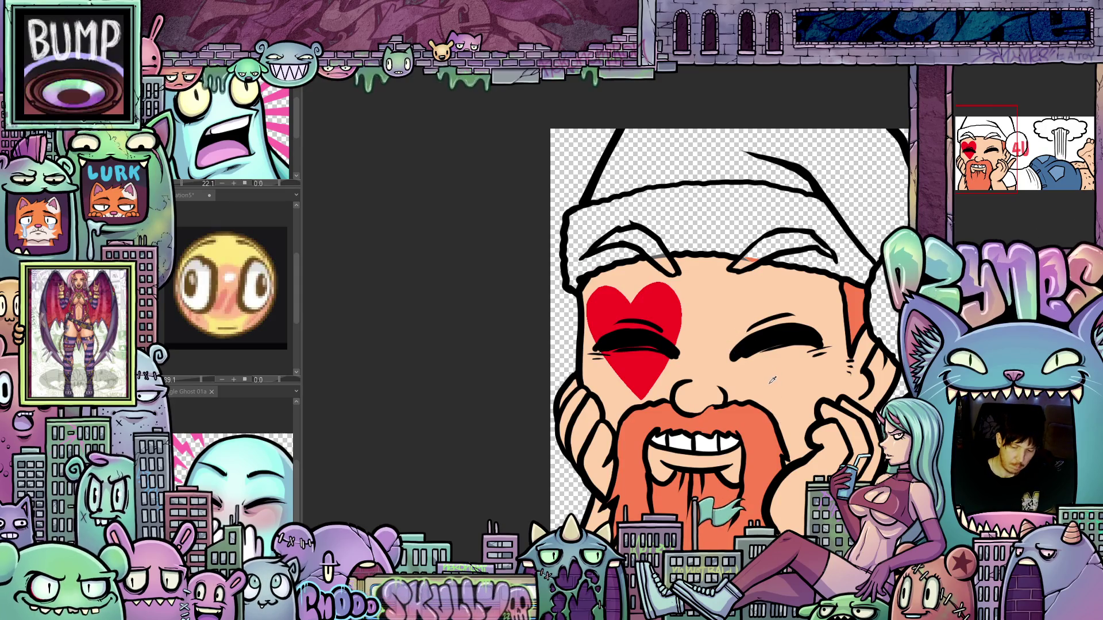
drag(626, 362, 644, 380)
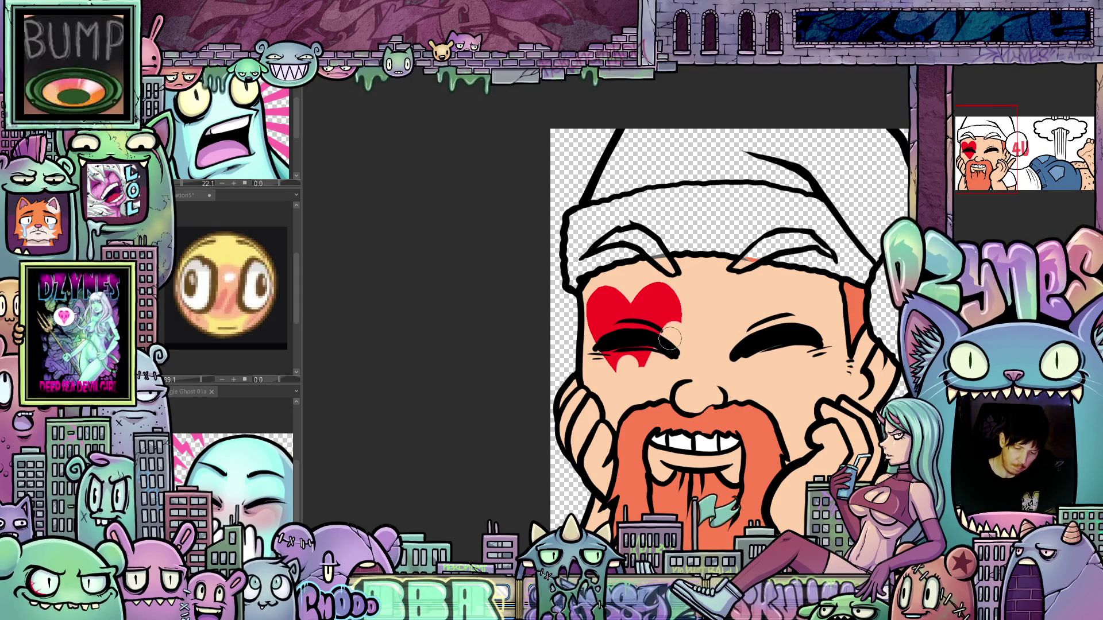
drag(669, 339, 631, 308)
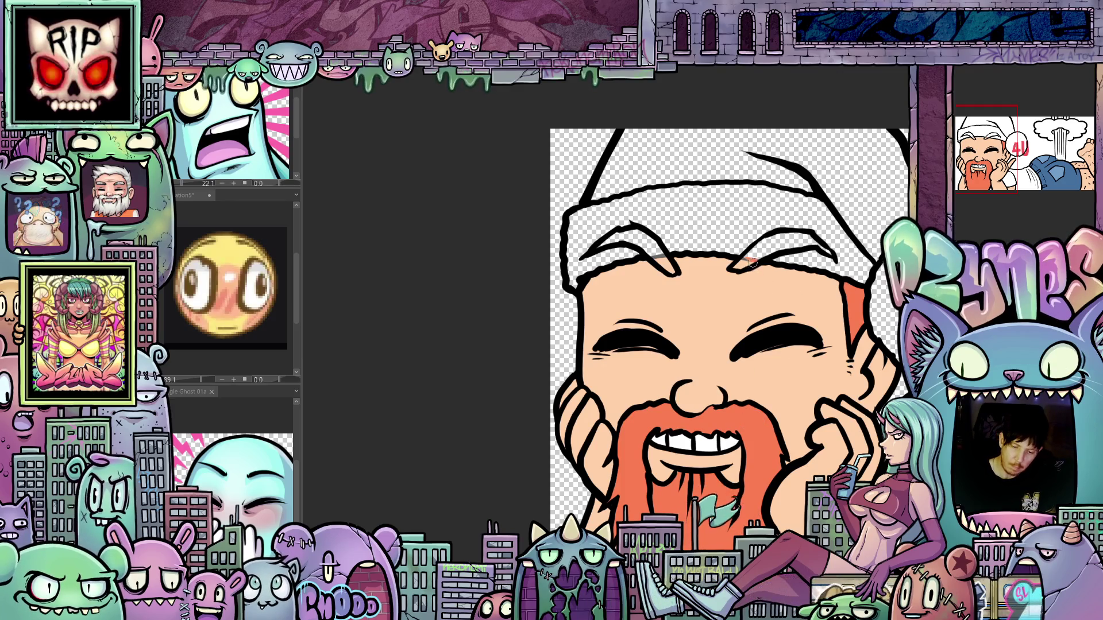
drag(753, 267, 742, 263)
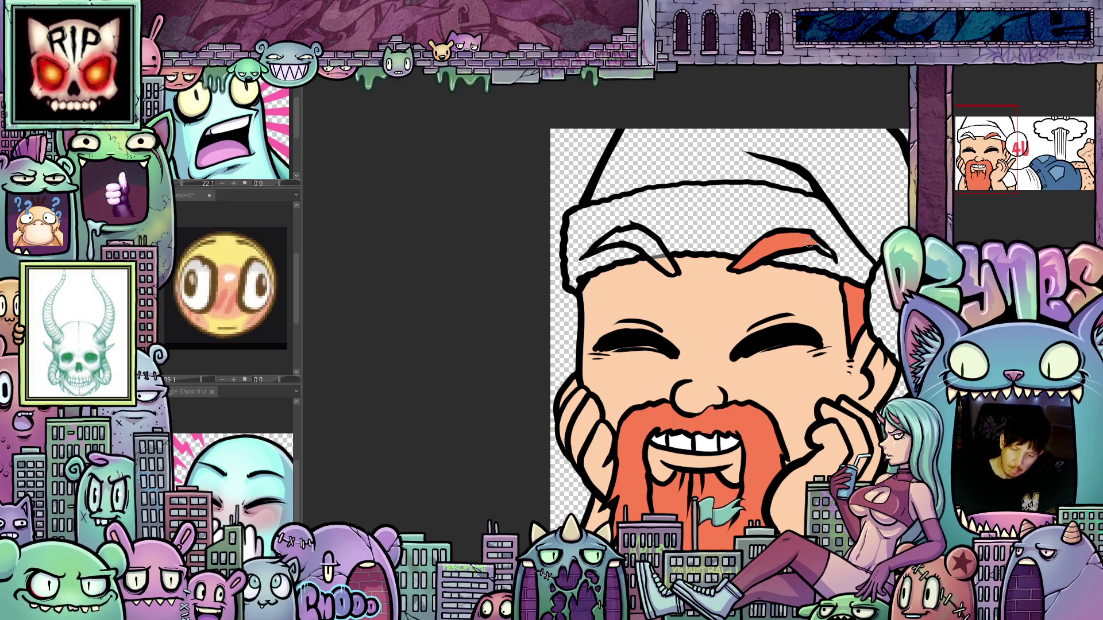
Step: Erase the 4U lettering from the pompom and straighten the view
mouse_move(829, 252)
mouse_down()
mouse_move(572, 282)
mouse_move(601, 251)
mouse_up()
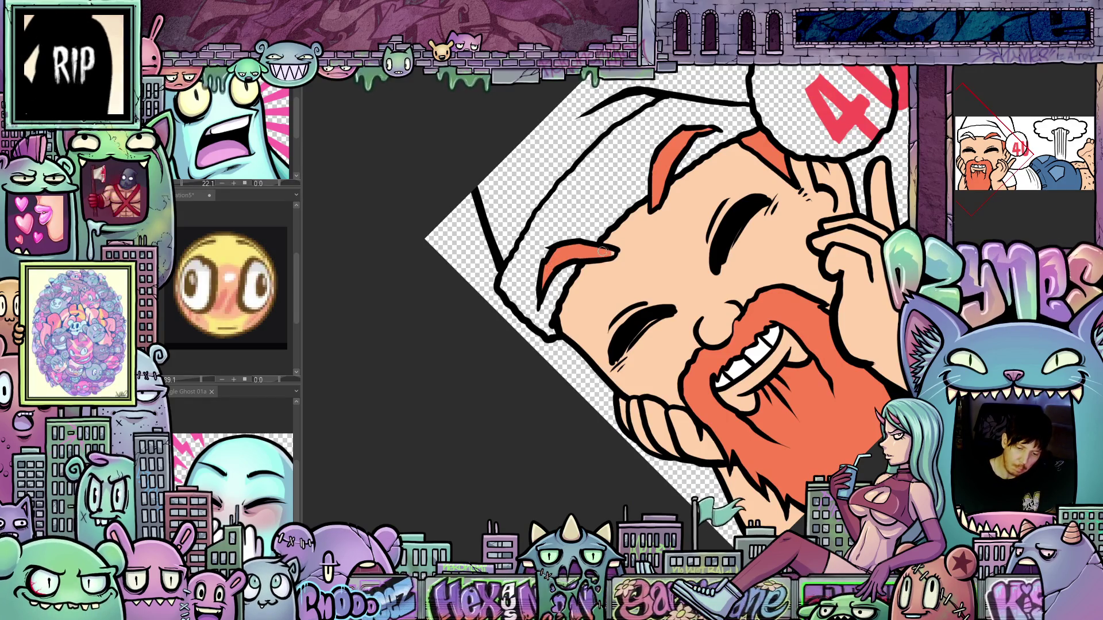
mouse_move(609, 254)
mouse_down()
mouse_move(840, 438)
mouse_move(727, 401)
mouse_move(714, 425)
mouse_move(654, 422)
mouse_up()
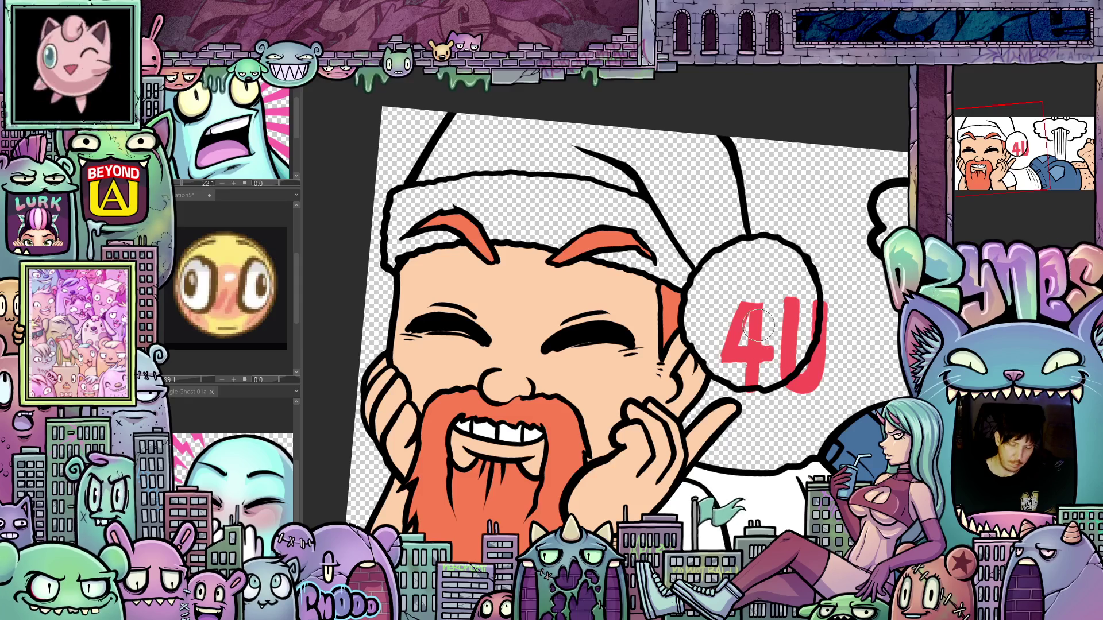
mouse_move(759, 326)
mouse_down()
mouse_move(741, 356)
mouse_move(807, 336)
mouse_up()
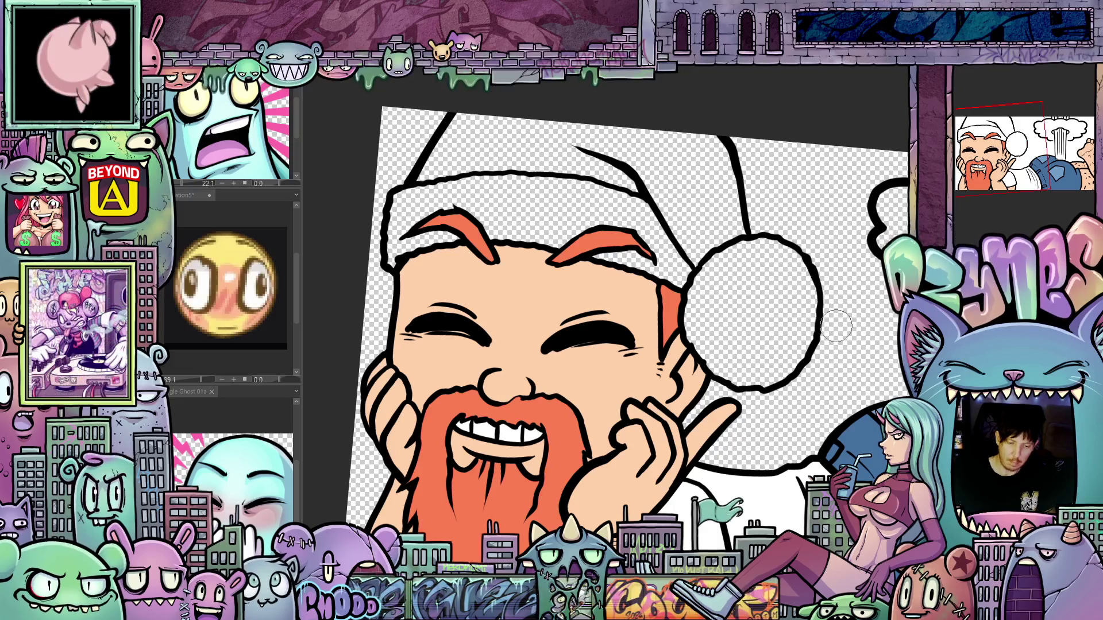
scroll(827, 327, down, 3)
key(ctrl+at)
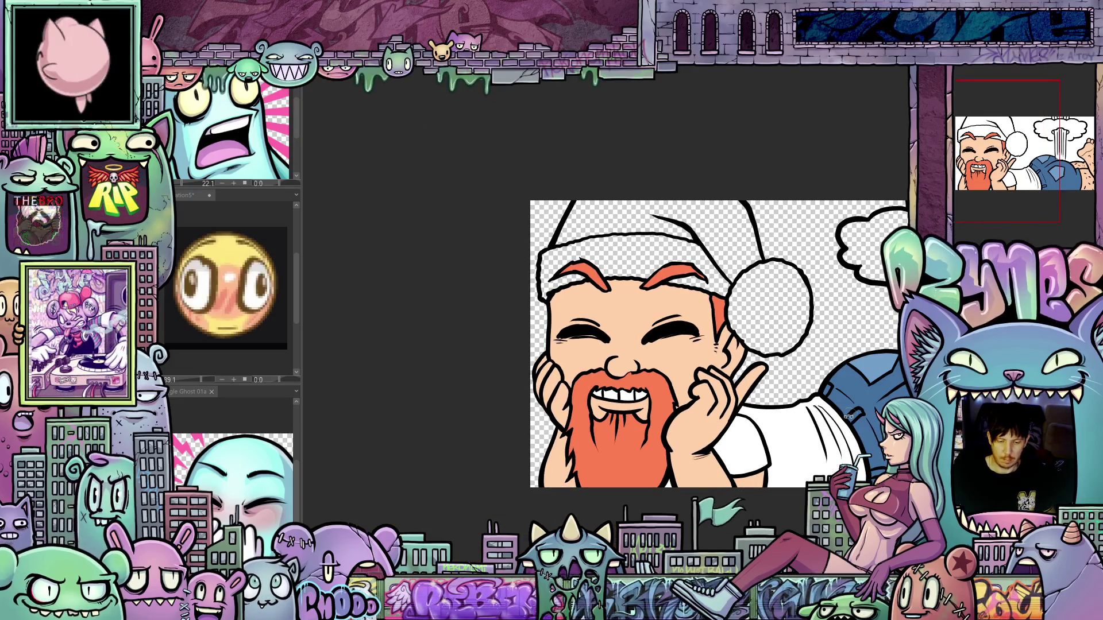
scroll(804, 425, up, 2)
Step: Fill Santa's hat red and the pompom and brim white
scroll(795, 430, up, 2)
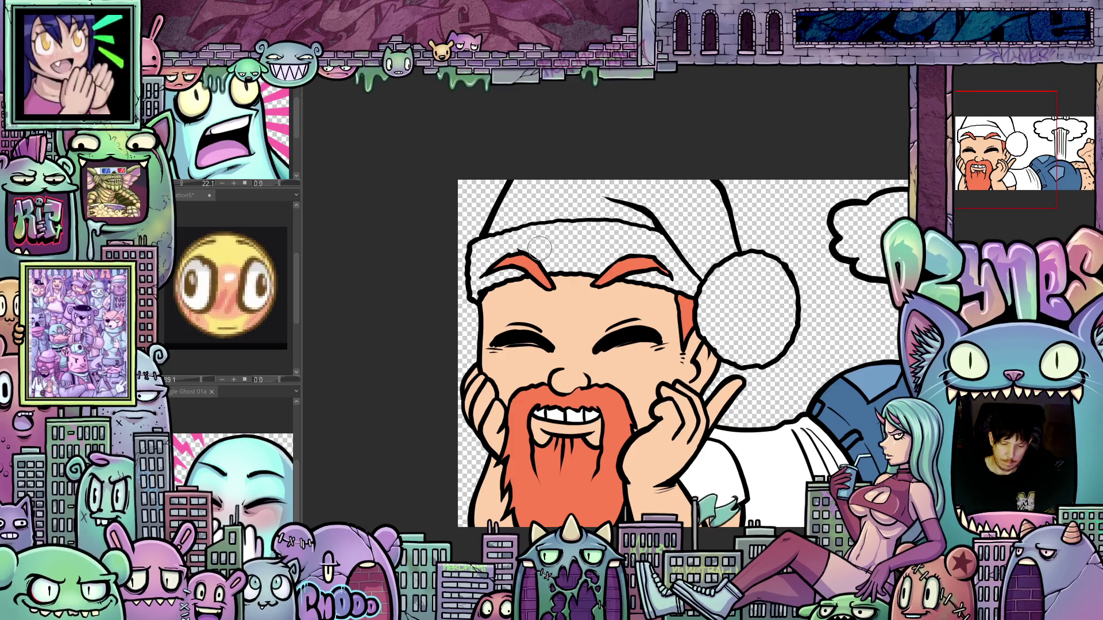
click(583, 197)
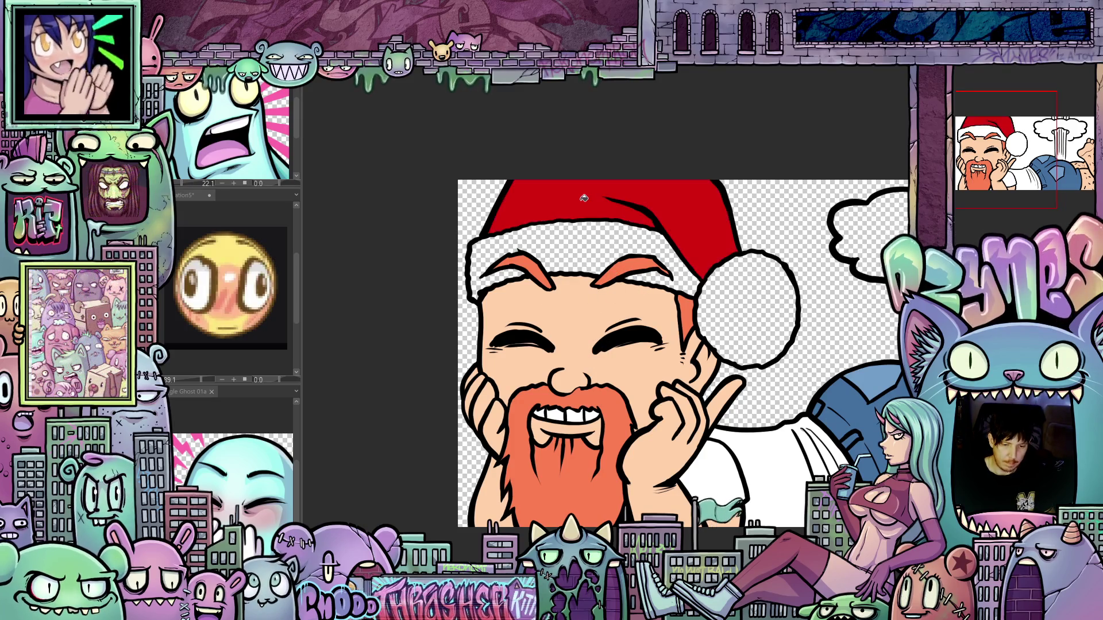
scroll(622, 251, up, 1)
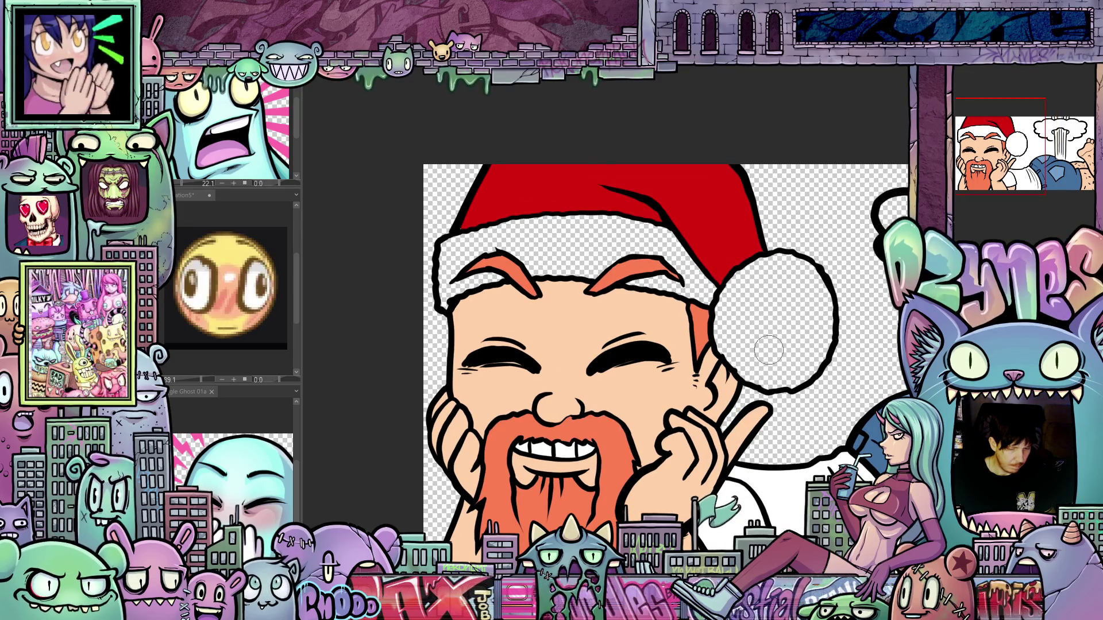
click(771, 324)
click(684, 275)
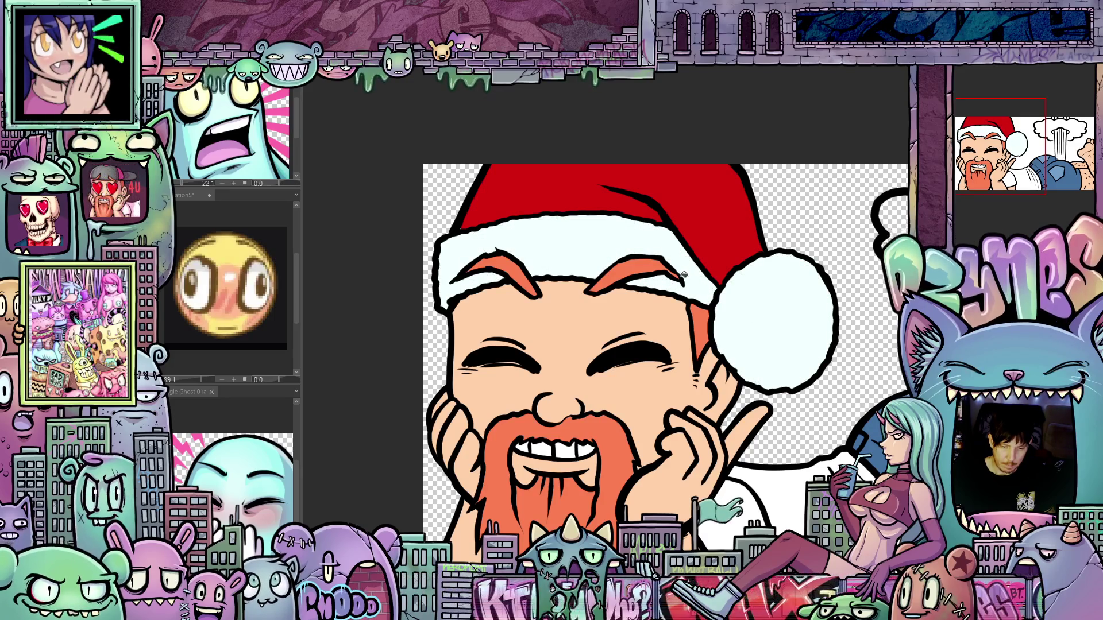
Step: Enlarge the brush and paint white over the pink marks on the brim and pompom
scroll(778, 332, up, 1)
mouse_move(778, 331)
mouse_down()
mouse_move(764, 298)
mouse_move(738, 291)
mouse_up()
scroll(738, 290, down, 2)
drag(818, 362, 816, 391)
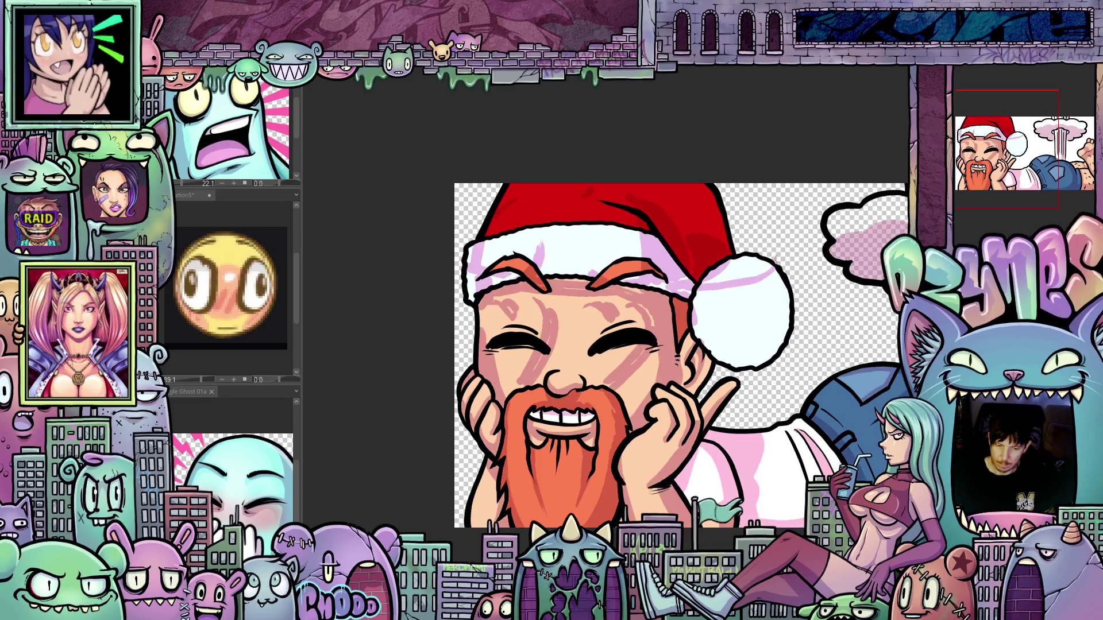
drag(695, 365, 712, 381)
scroll(621, 354, up, 1)
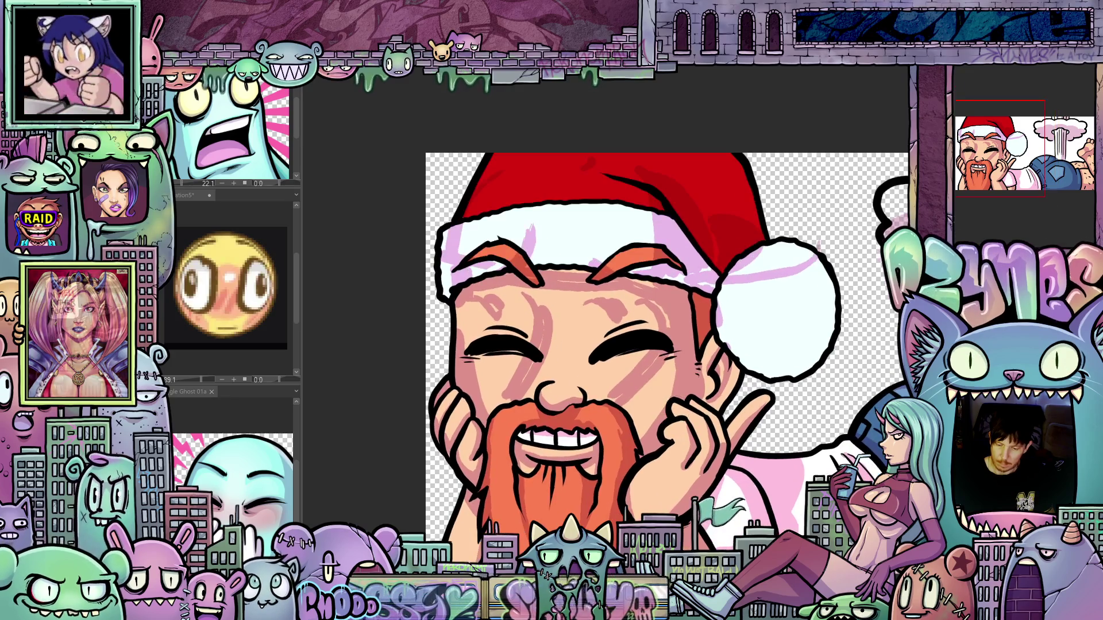
scroll(730, 379, up, 1)
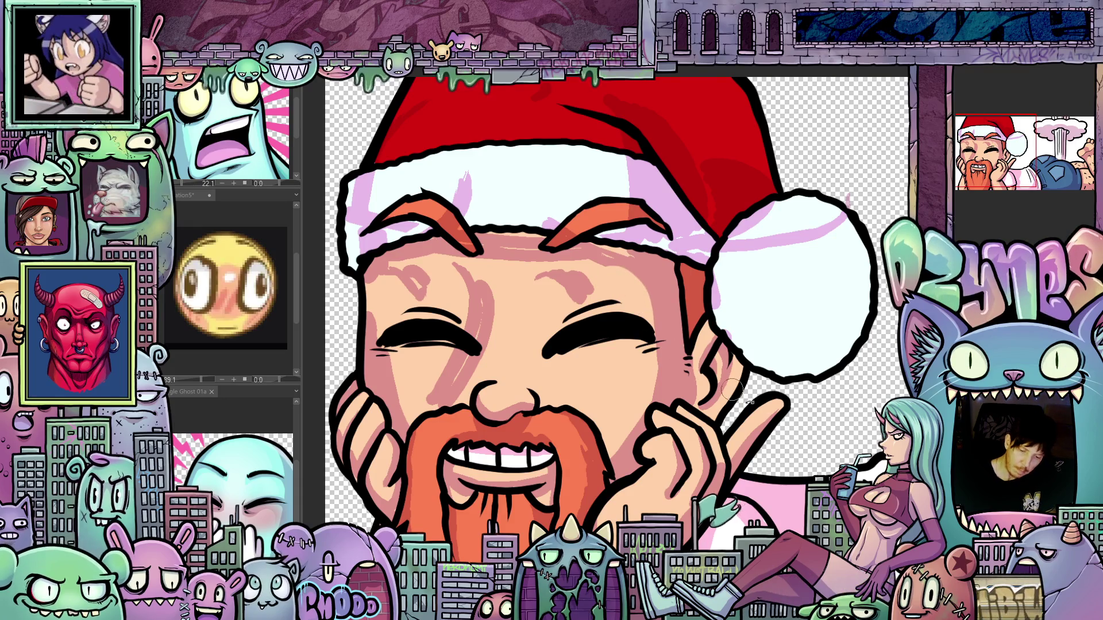
drag(637, 297, 552, 386)
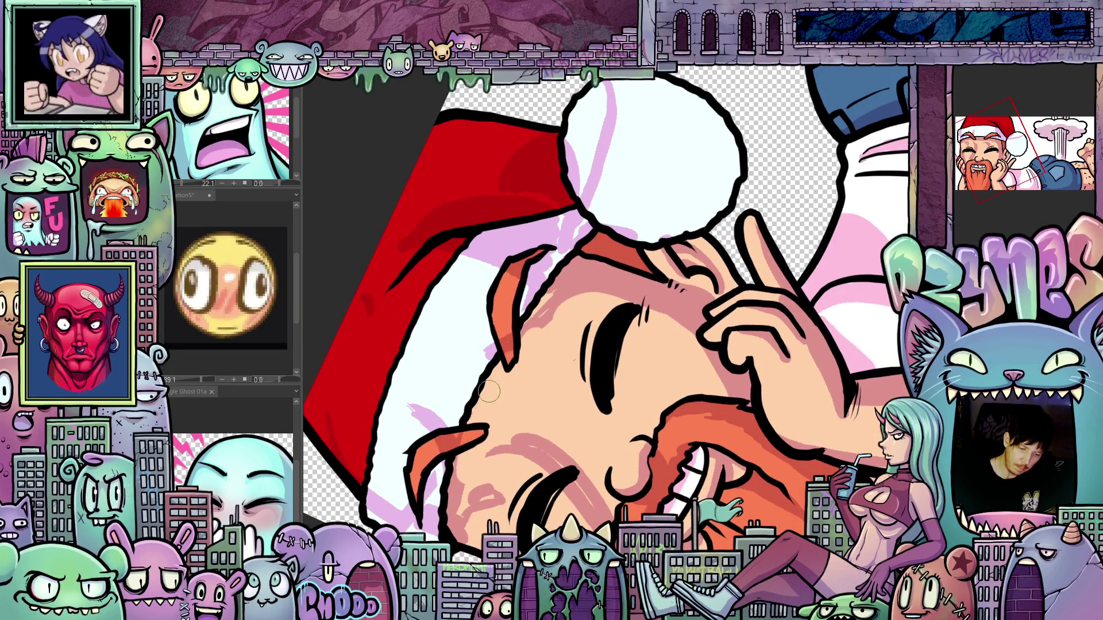
key(bracketright)
key(bracketright)
key(bracketright)
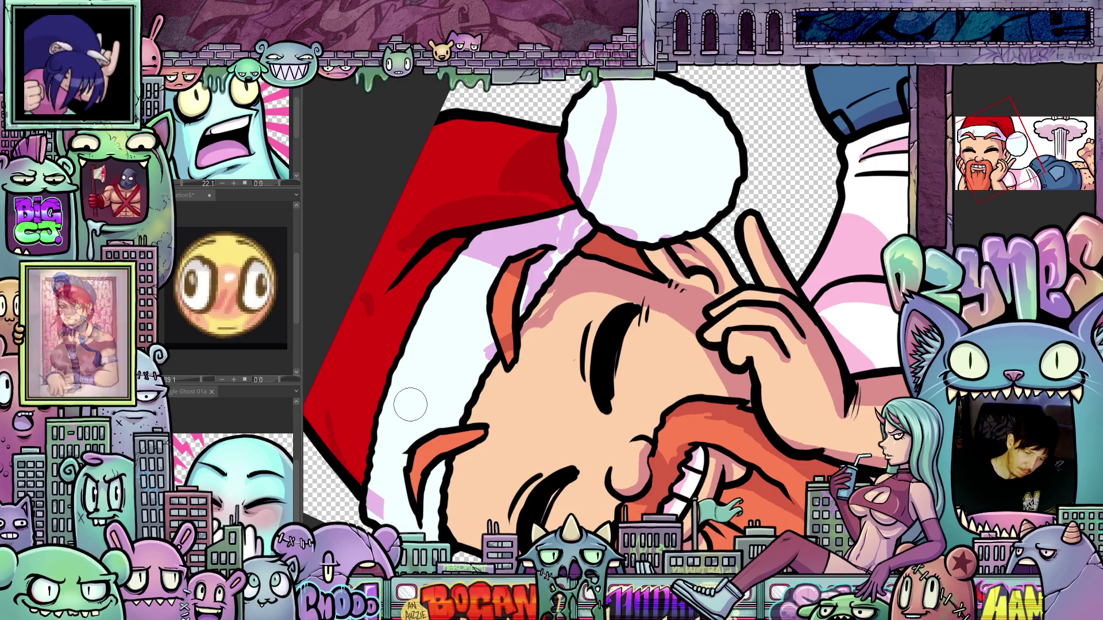
mouse_move(428, 275)
mouse_down()
mouse_move(482, 270)
mouse_move(511, 342)
mouse_up()
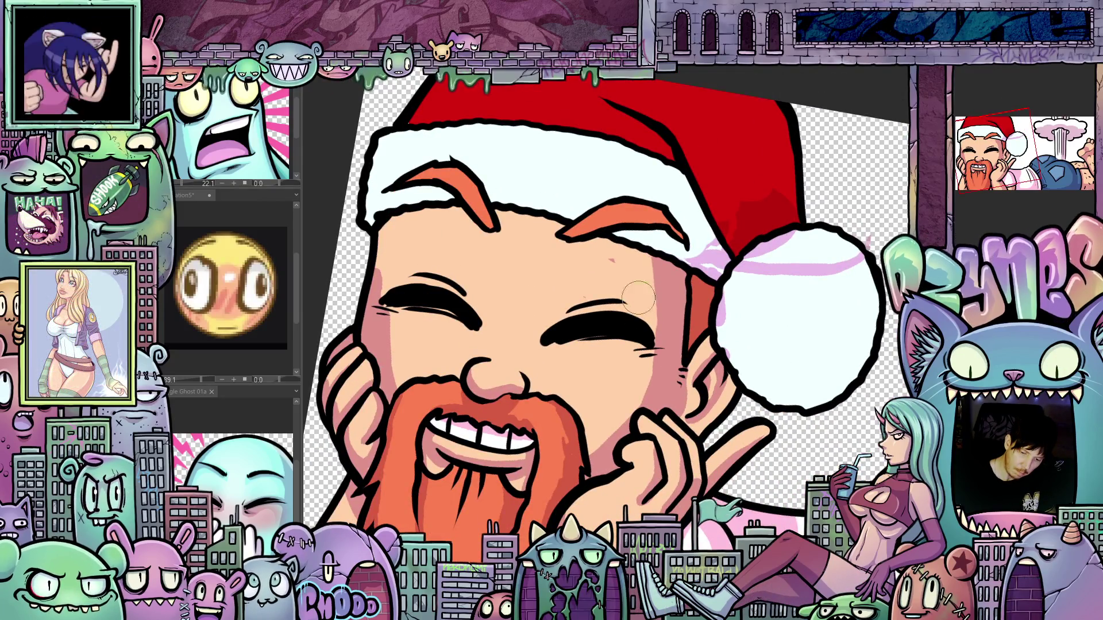
mouse_move(686, 188)
mouse_down()
mouse_move(705, 283)
mouse_move(730, 310)
mouse_move(786, 180)
mouse_up()
mouse_move(790, 267)
mouse_down()
mouse_move(827, 282)
mouse_move(865, 265)
mouse_up()
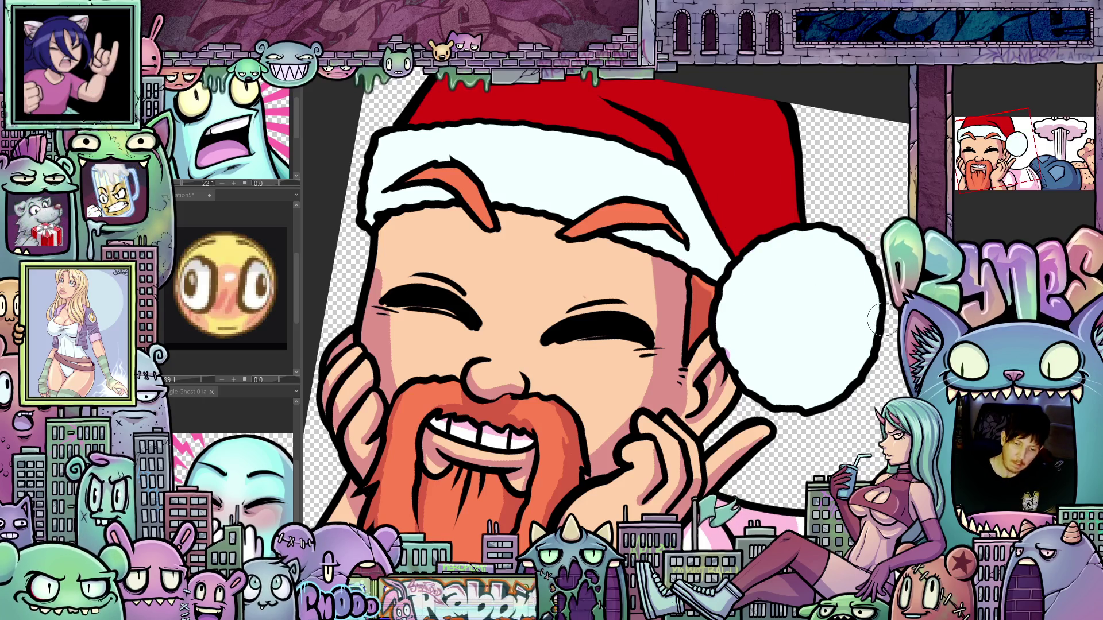
Step: Tilt the view back and forth around Santa's face to prepare for painting
drag(877, 319, 776, 379)
scroll(776, 380, up, 1)
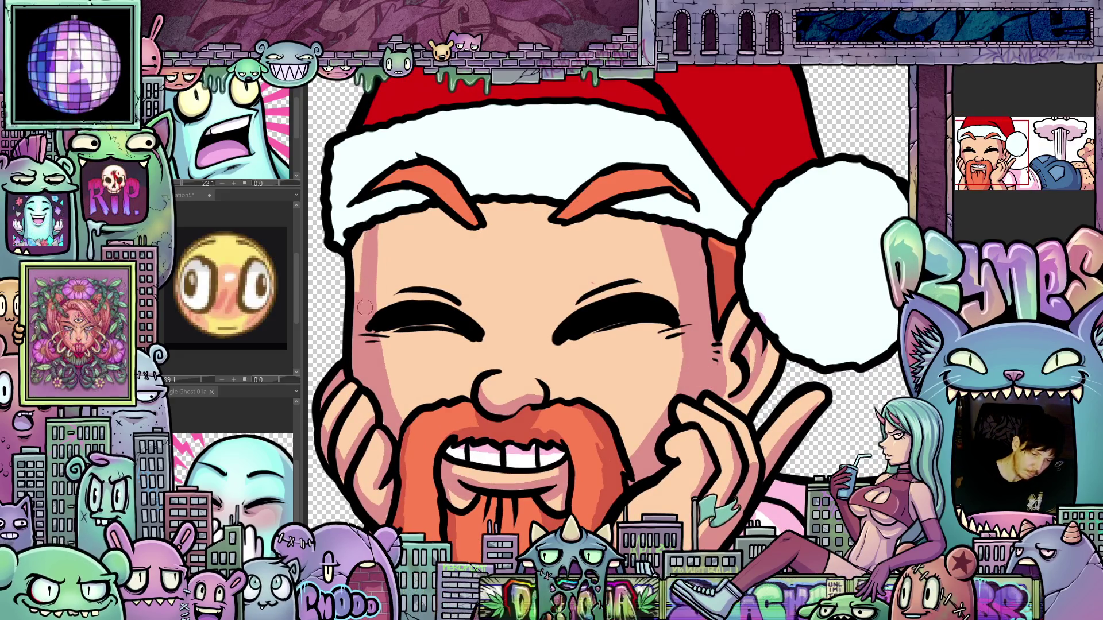
drag(354, 253, 622, 322)
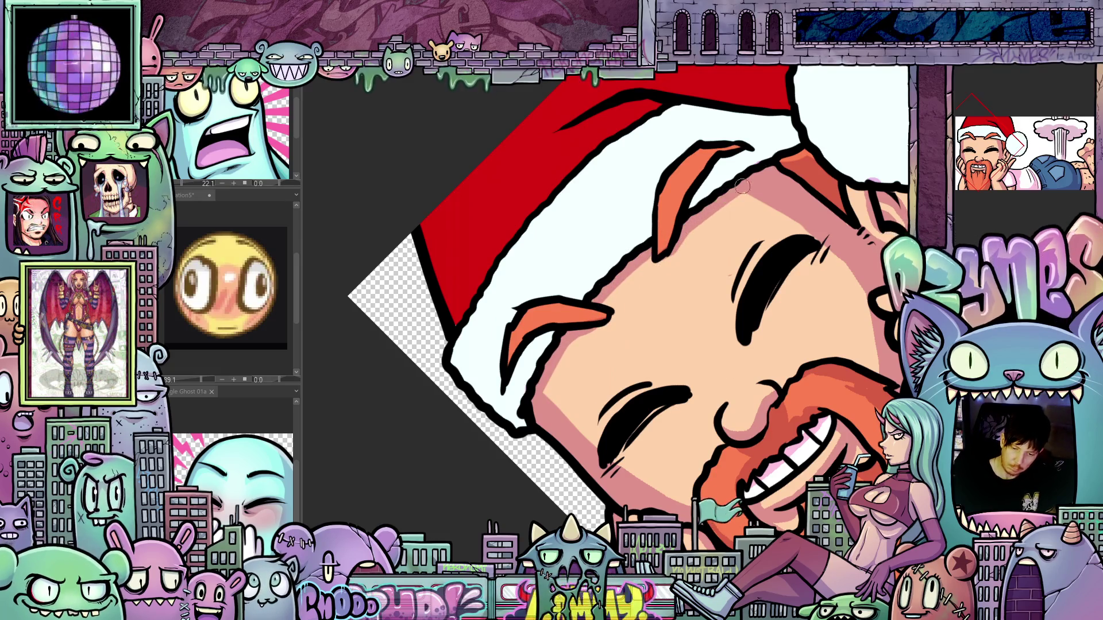
mouse_move(842, 206)
mouse_down()
mouse_move(828, 264)
mouse_move(724, 402)
mouse_up()
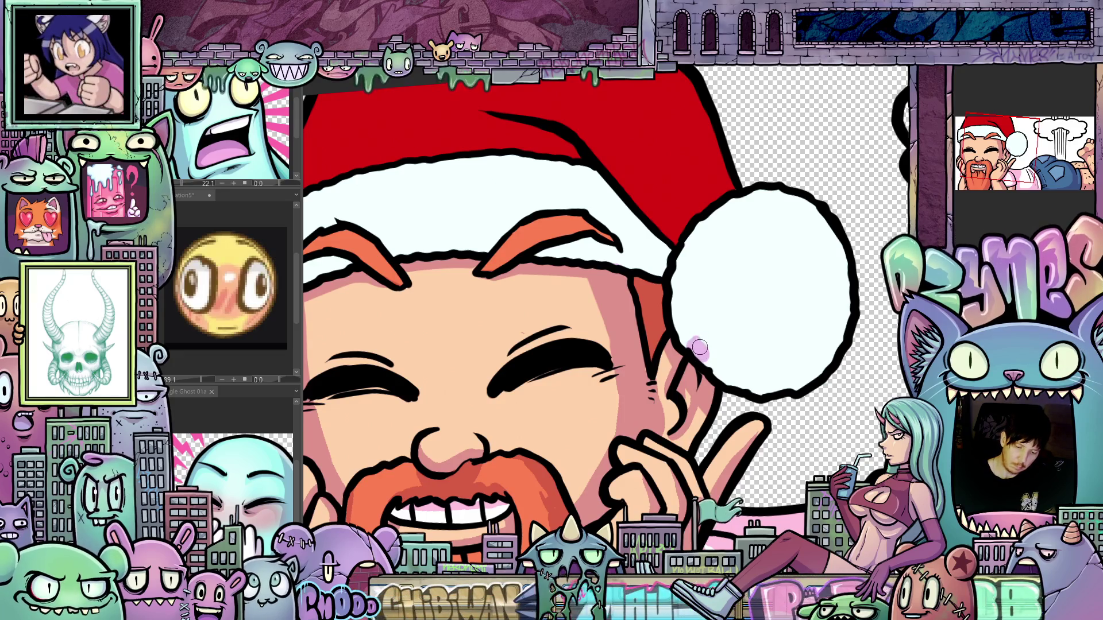
scroll(721, 359, down, 2)
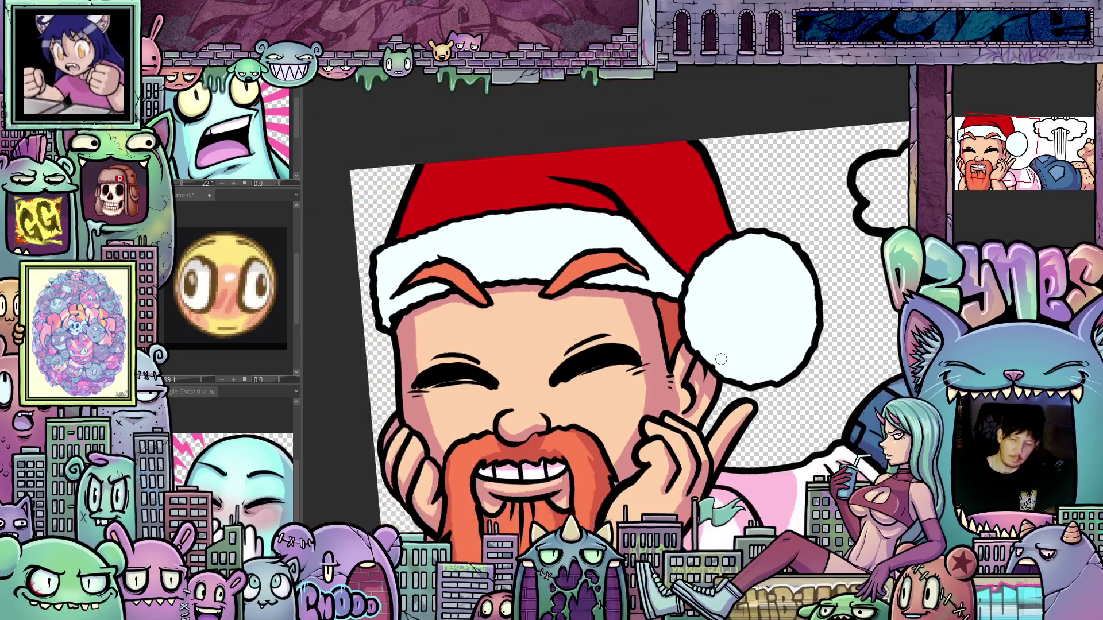
scroll(721, 359, down, 2)
scroll(676, 393, up, 3)
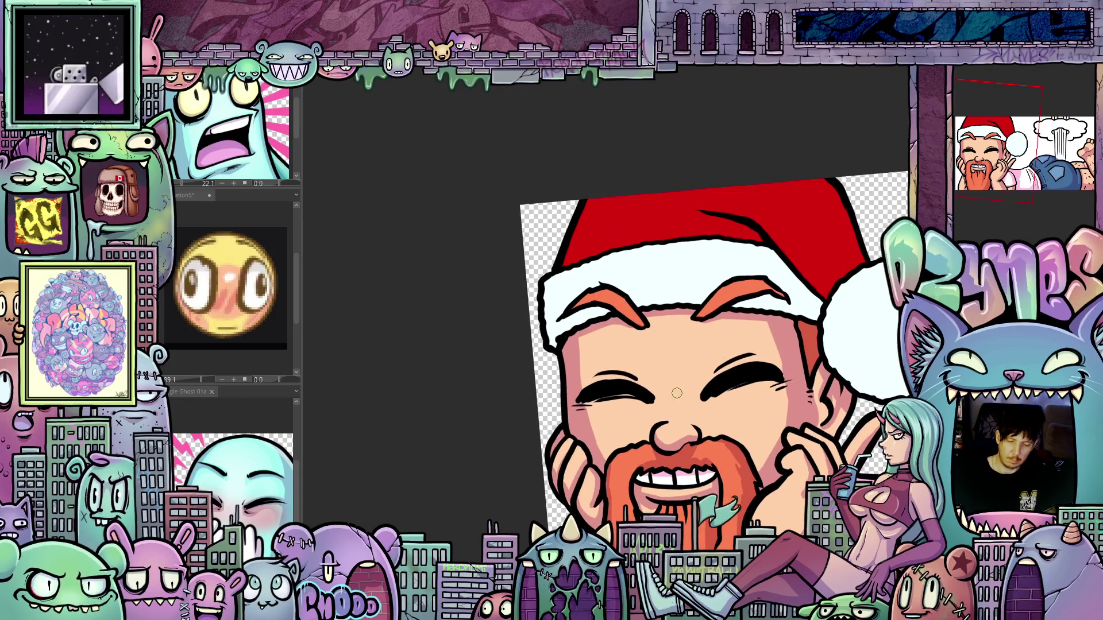
drag(683, 382, 703, 319)
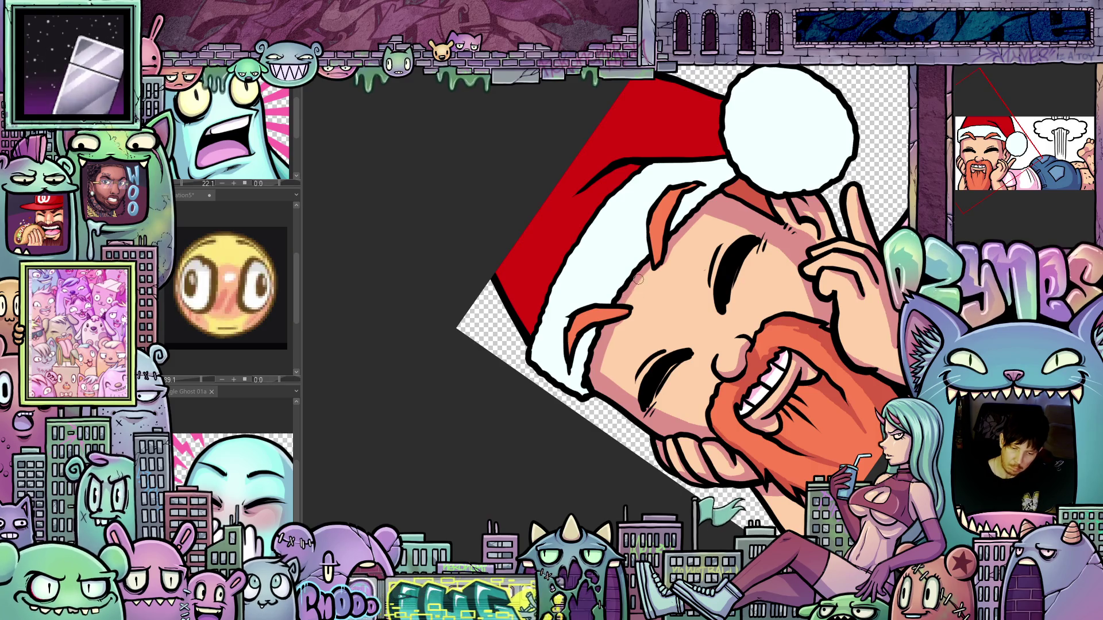
mouse_move(749, 204)
mouse_down()
mouse_move(776, 262)
mouse_move(764, 379)
mouse_up()
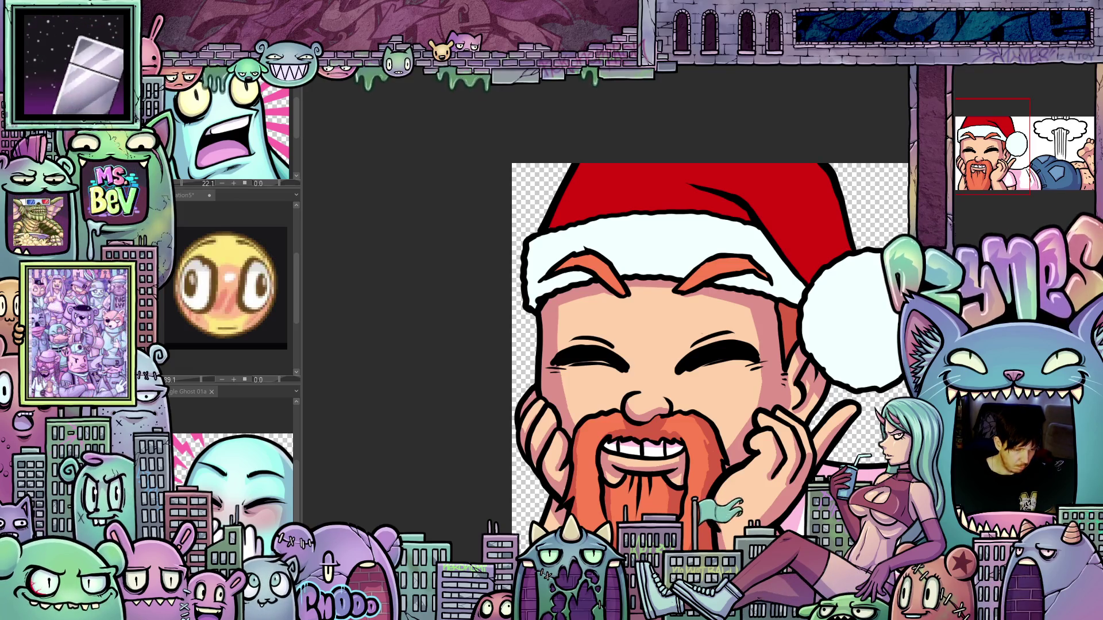
drag(576, 412, 543, 382)
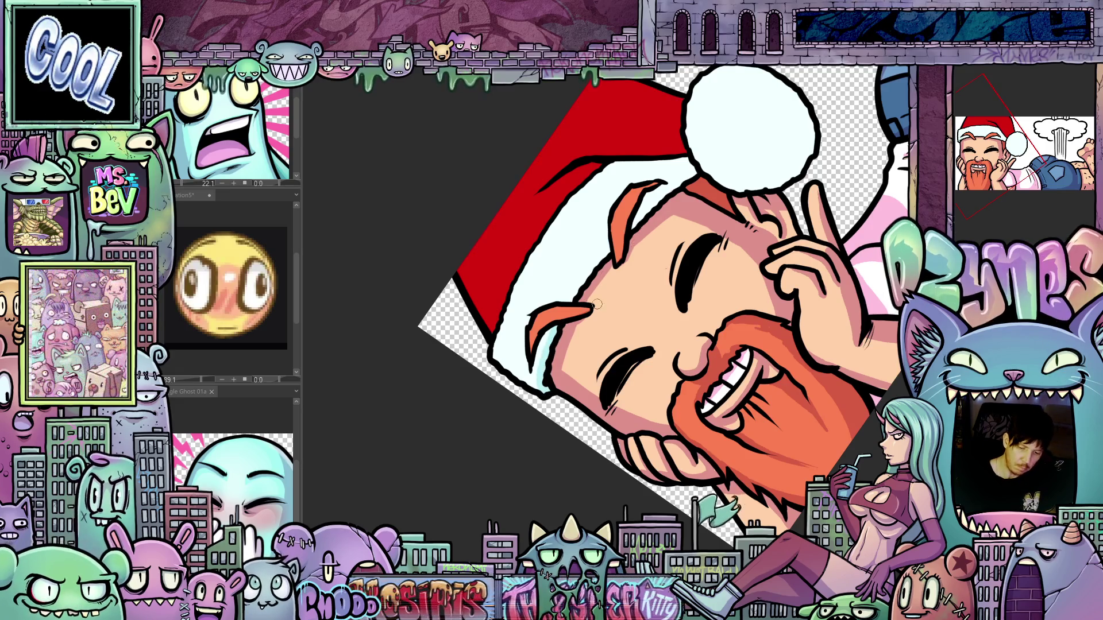
drag(600, 302, 632, 366)
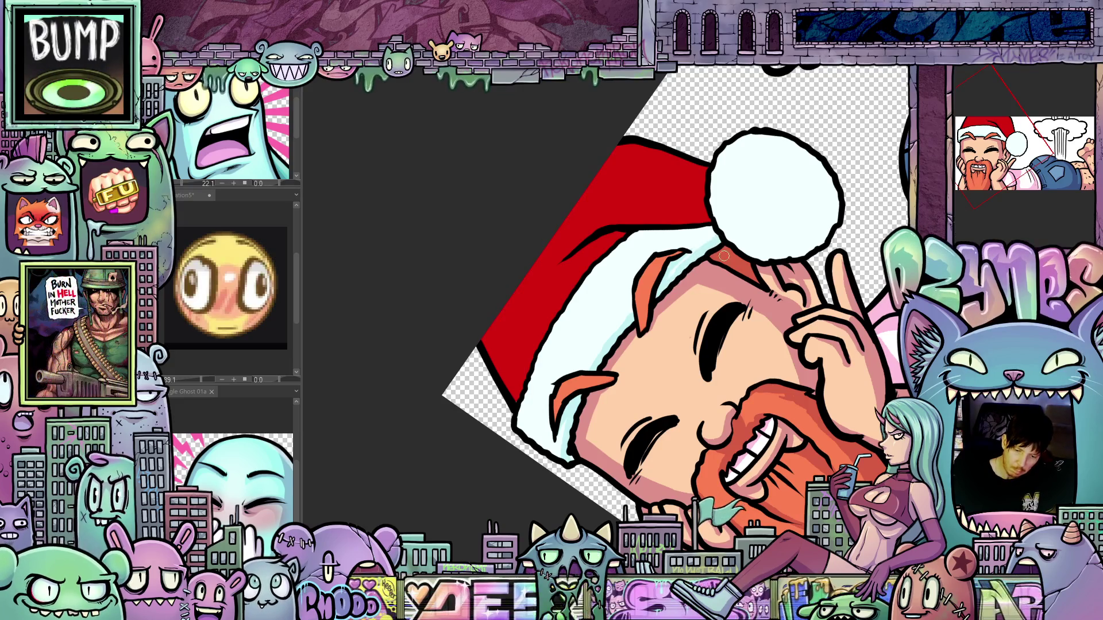
key(ctrl+0)
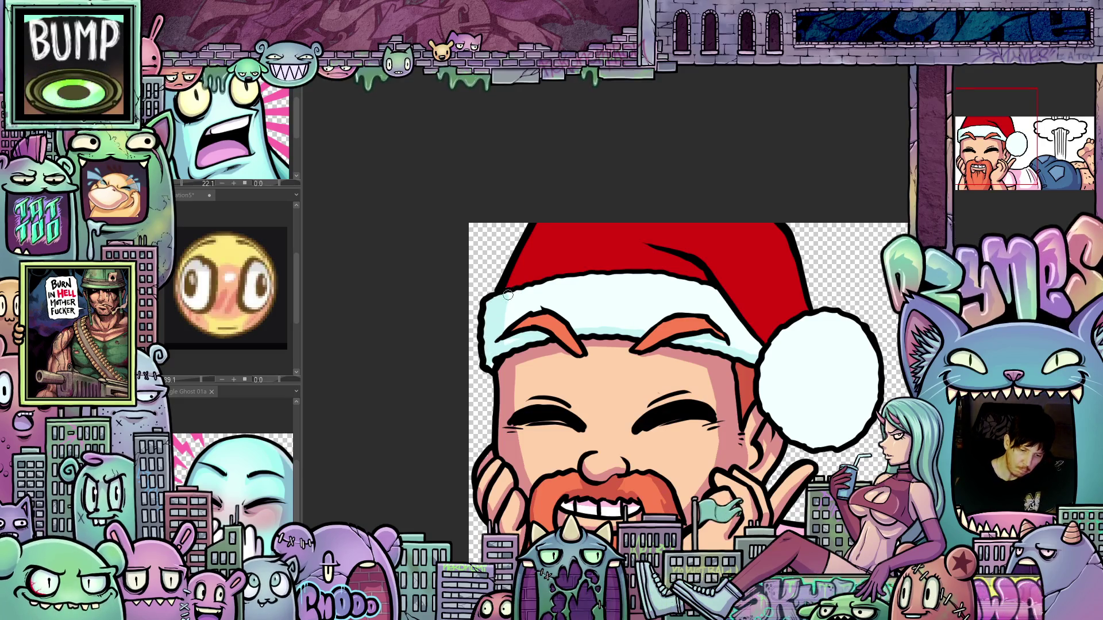
drag(798, 415, 754, 426)
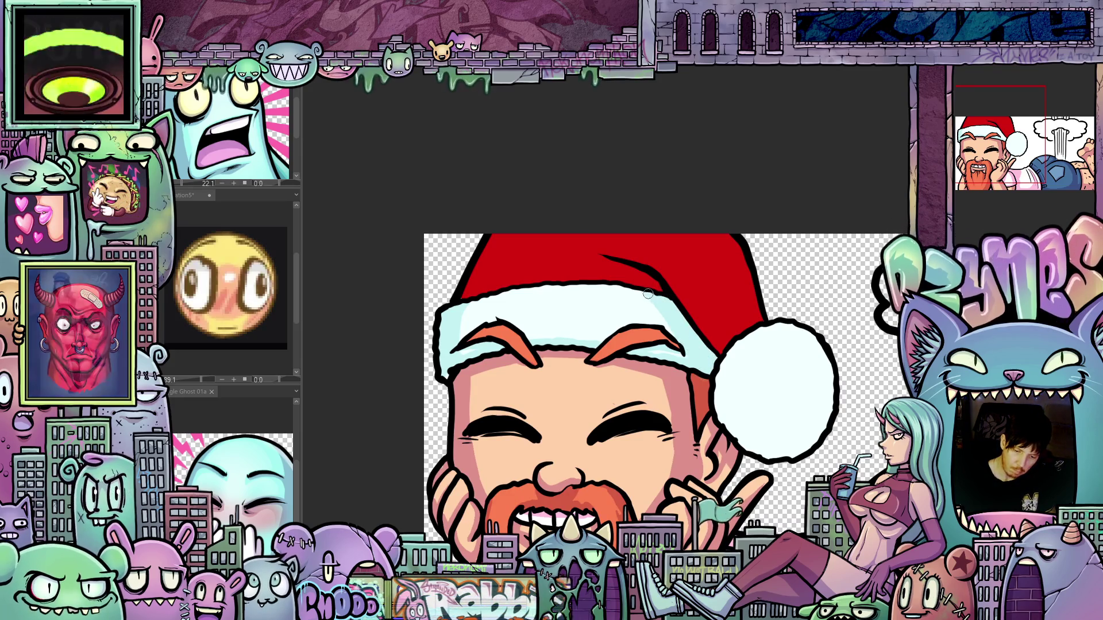
Step: Lasso-fill a light-blue shading band along the pompom's lower edge
drag(784, 401, 730, 357)
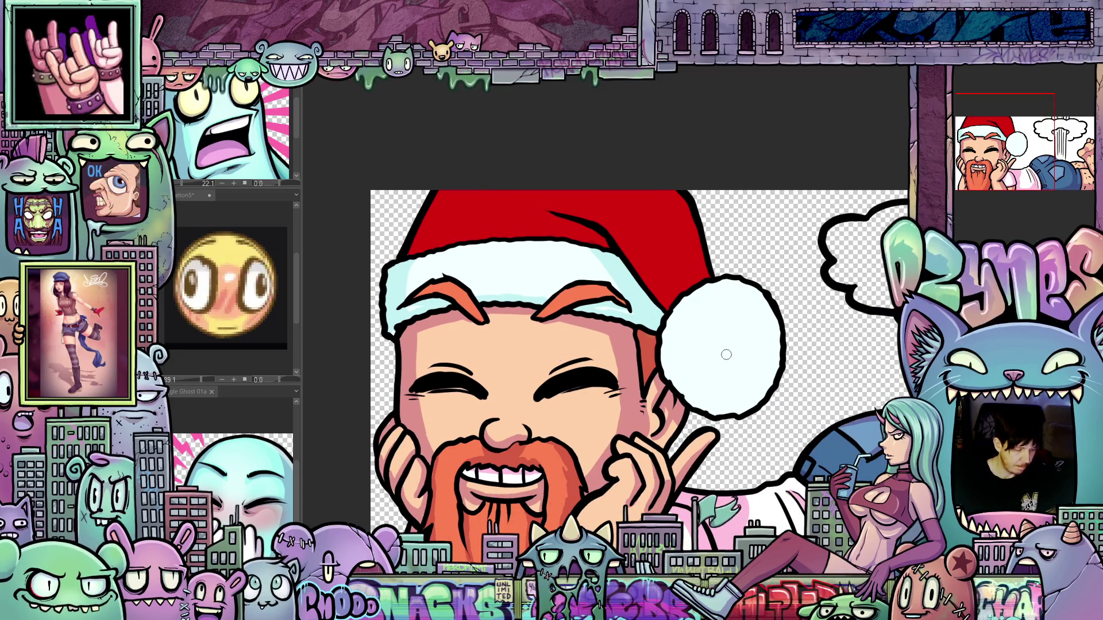
drag(685, 300, 679, 332)
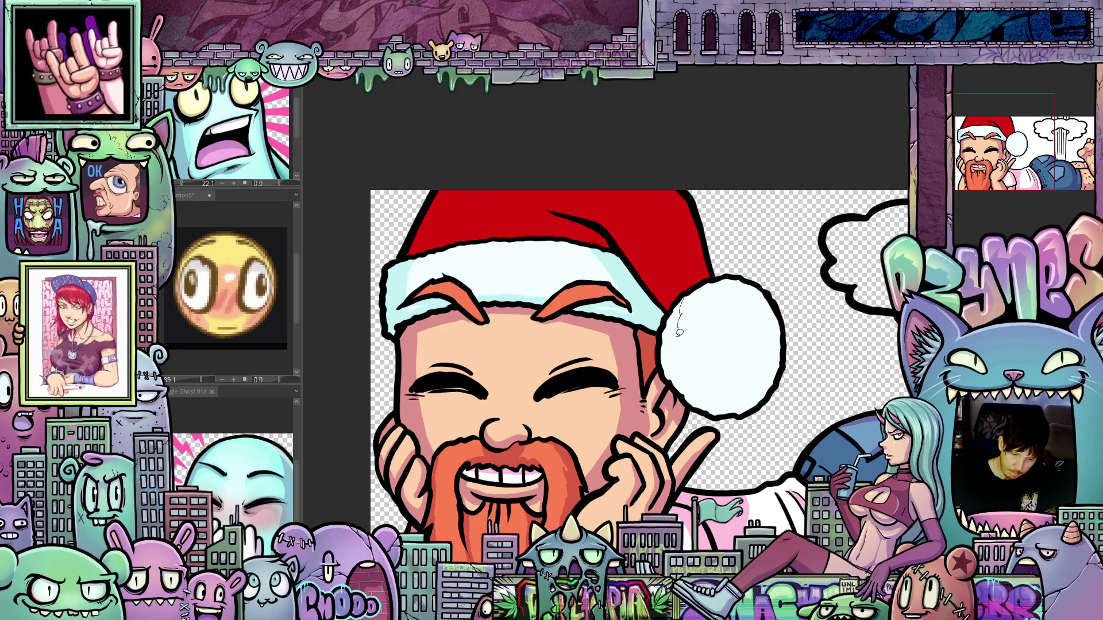
mouse_move(697, 372)
mouse_down()
mouse_move(718, 386)
mouse_move(745, 383)
mouse_move(775, 350)
mouse_up()
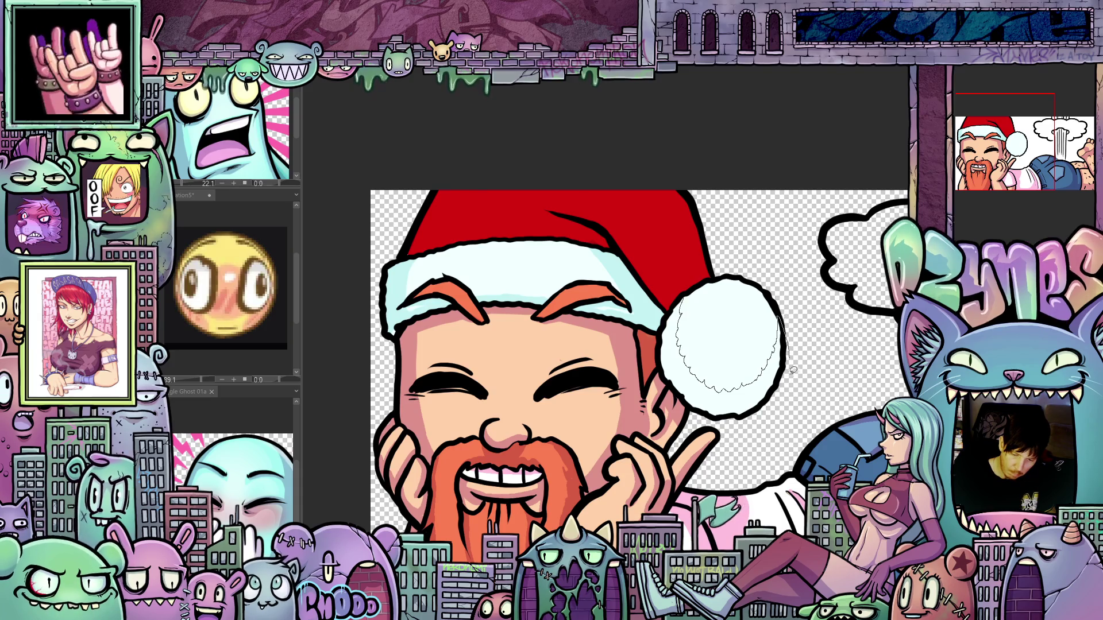
mouse_move(740, 423)
mouse_down()
mouse_move(695, 411)
mouse_move(684, 394)
mouse_up()
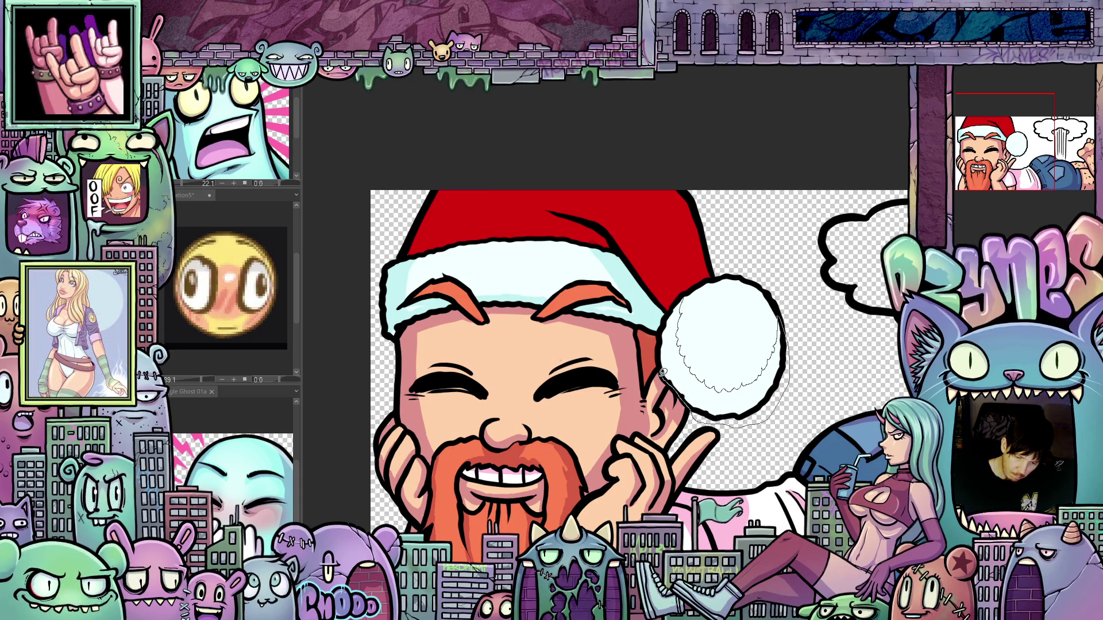
drag(662, 339, 683, 300)
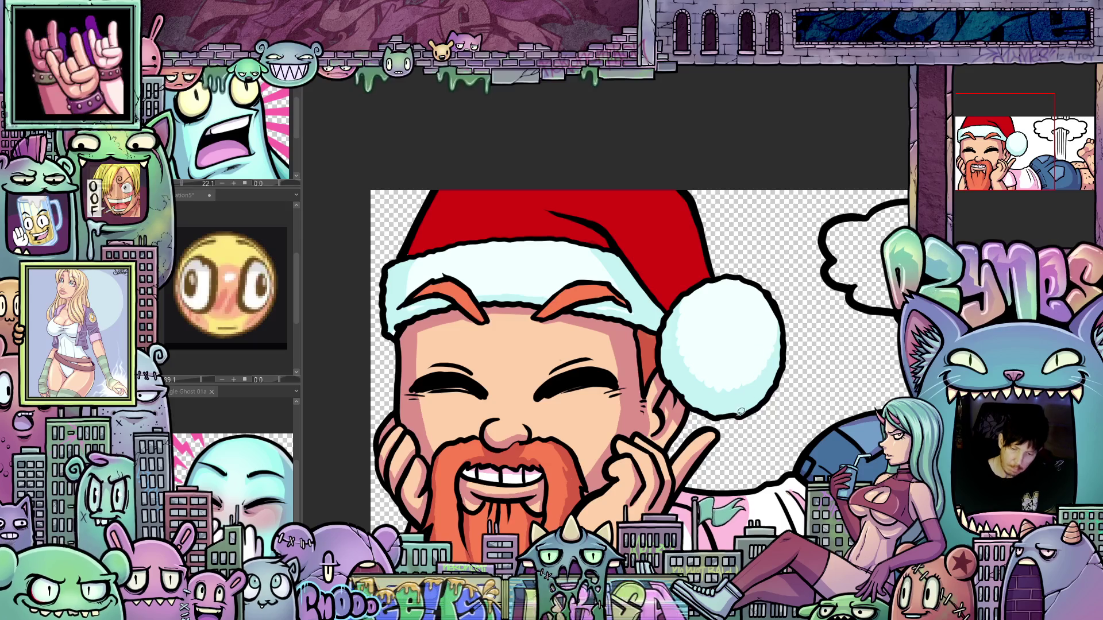
mouse_move(751, 400)
mouse_down()
mouse_move(825, 421)
mouse_move(763, 440)
mouse_up()
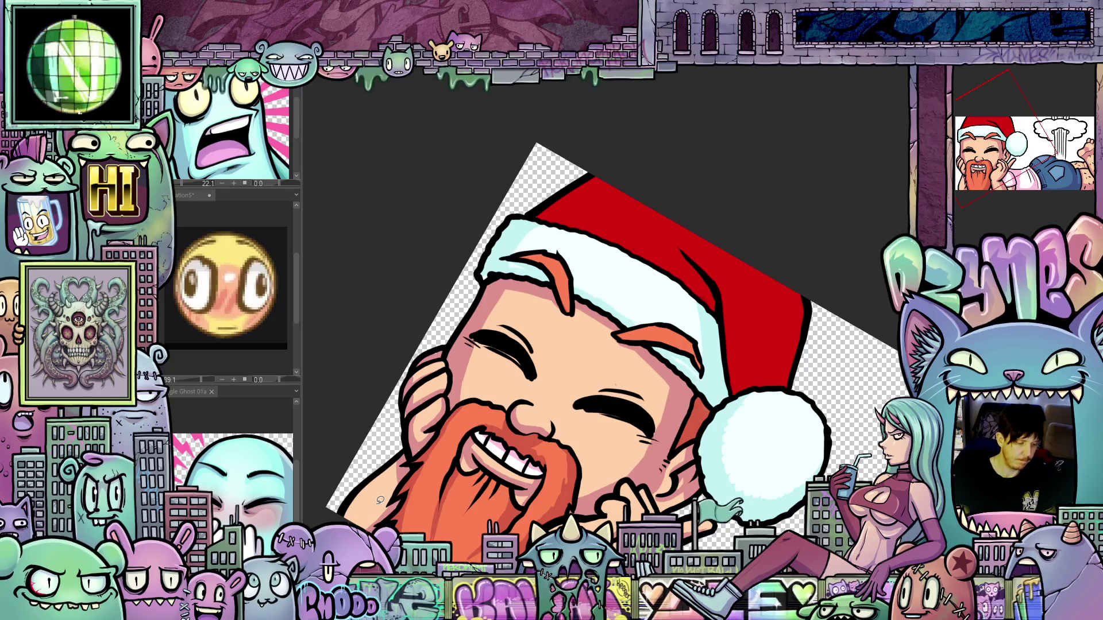
Step: Lasso-fill shading along the hat's white trim and its right edge
mouse_move(771, 386)
mouse_down()
mouse_move(803, 447)
mouse_move(793, 310)
mouse_up()
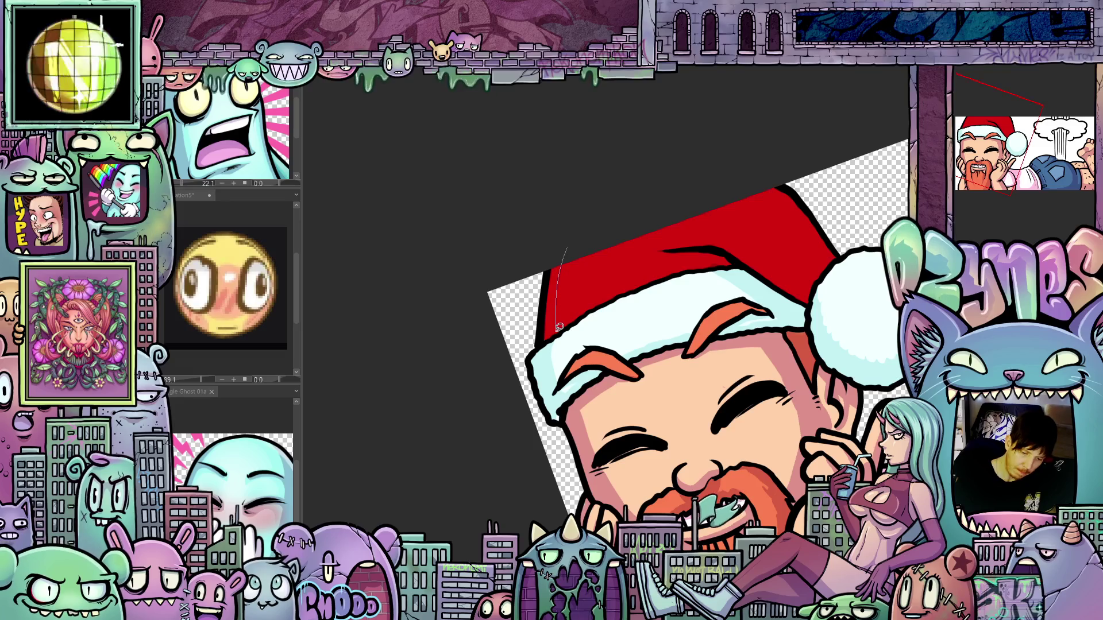
mouse_move(550, 339)
mouse_down()
mouse_move(615, 236)
mouse_move(566, 381)
mouse_move(598, 303)
mouse_up()
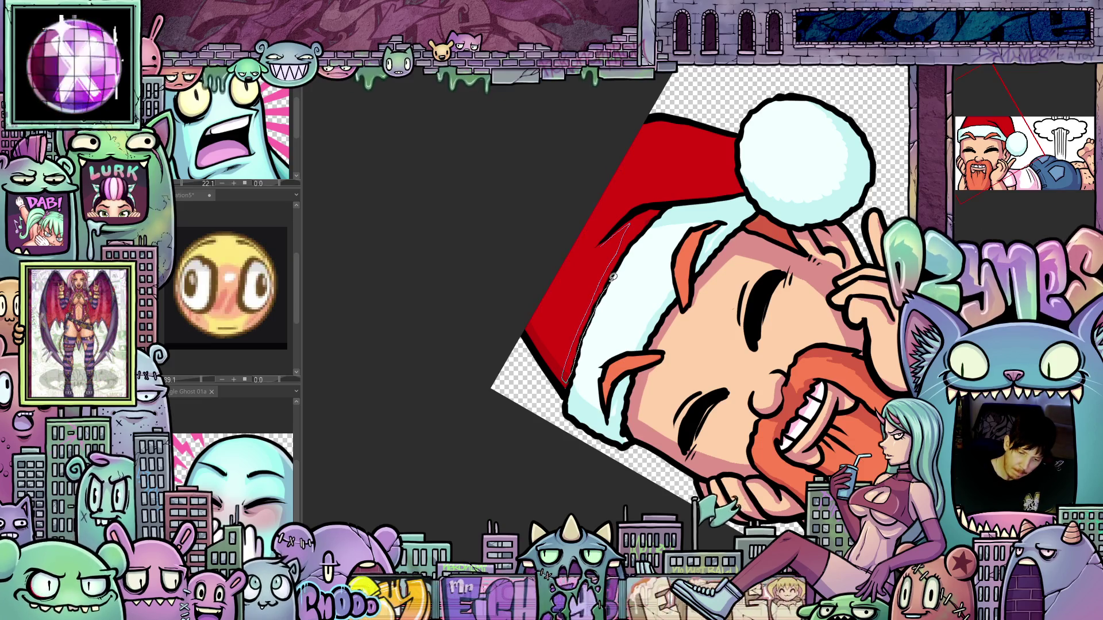
mouse_move(647, 226)
mouse_down()
mouse_move(660, 204)
mouse_move(638, 208)
mouse_move(611, 236)
mouse_up()
mouse_move(629, 327)
mouse_down()
mouse_move(659, 360)
mouse_move(676, 439)
mouse_move(655, 483)
mouse_move(628, 497)
mouse_move(650, 445)
mouse_up()
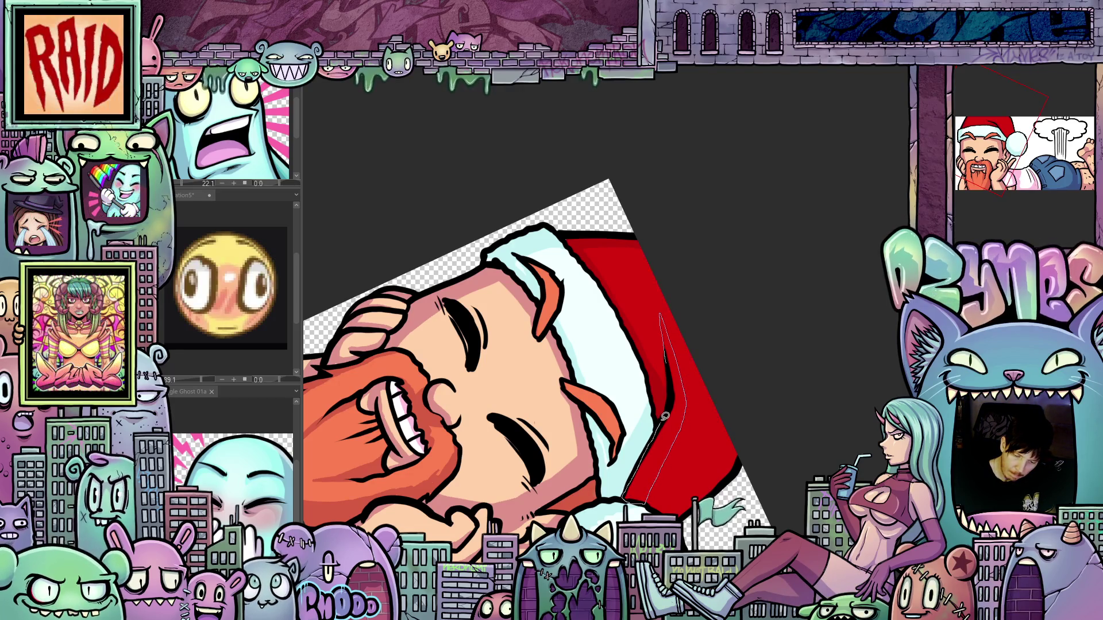
mouse_move(669, 358)
mouse_down()
mouse_move(661, 315)
mouse_move(764, 333)
mouse_move(792, 326)
mouse_move(799, 369)
mouse_up()
mouse_move(793, 413)
mouse_down()
mouse_move(804, 409)
mouse_move(803, 379)
mouse_up()
mouse_move(849, 487)
mouse_down()
mouse_move(833, 379)
mouse_move(884, 375)
mouse_up()
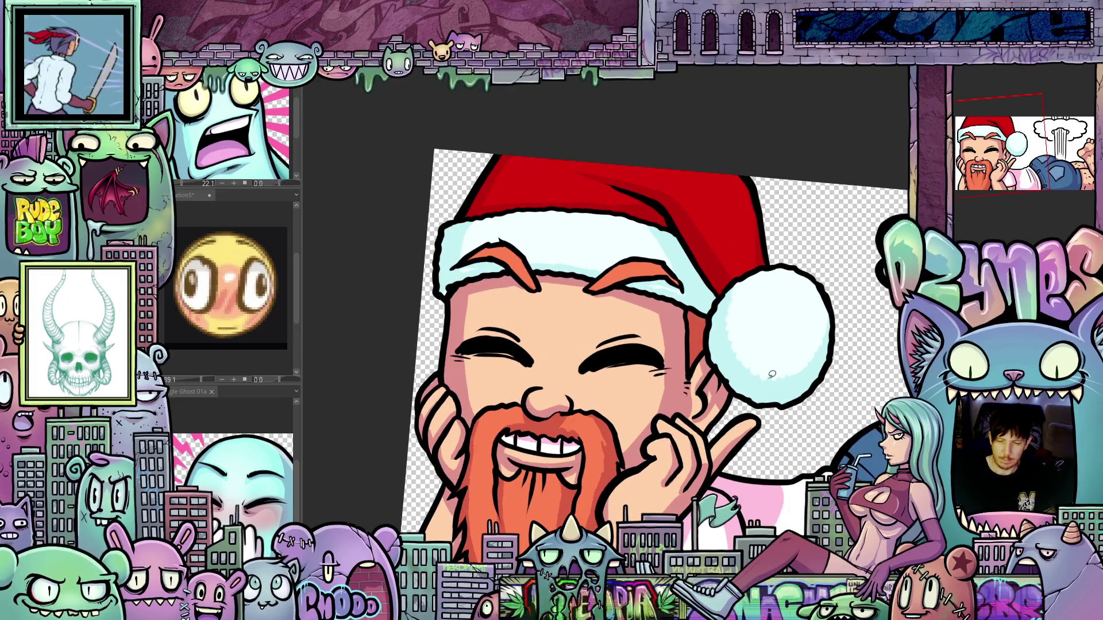
Step: Zoom out to the explosion, try a rainbow gradient on cloud and beam, then undo it
scroll(772, 375, down, 3)
mouse_move(785, 400)
mouse_down()
mouse_move(676, 398)
mouse_move(717, 400)
mouse_up()
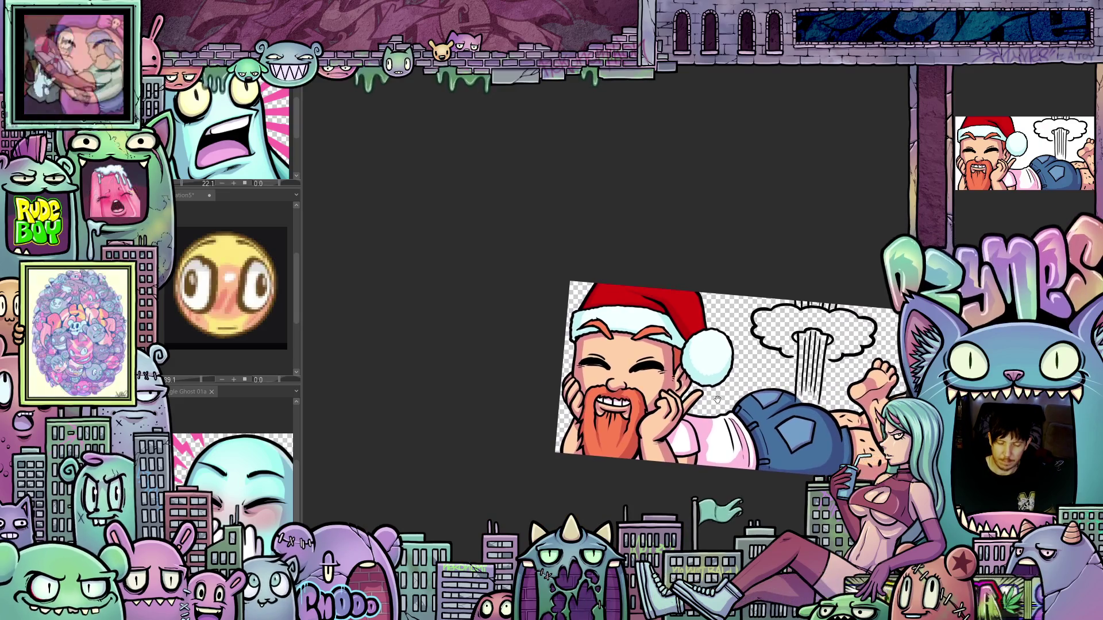
scroll(738, 396, up, 3)
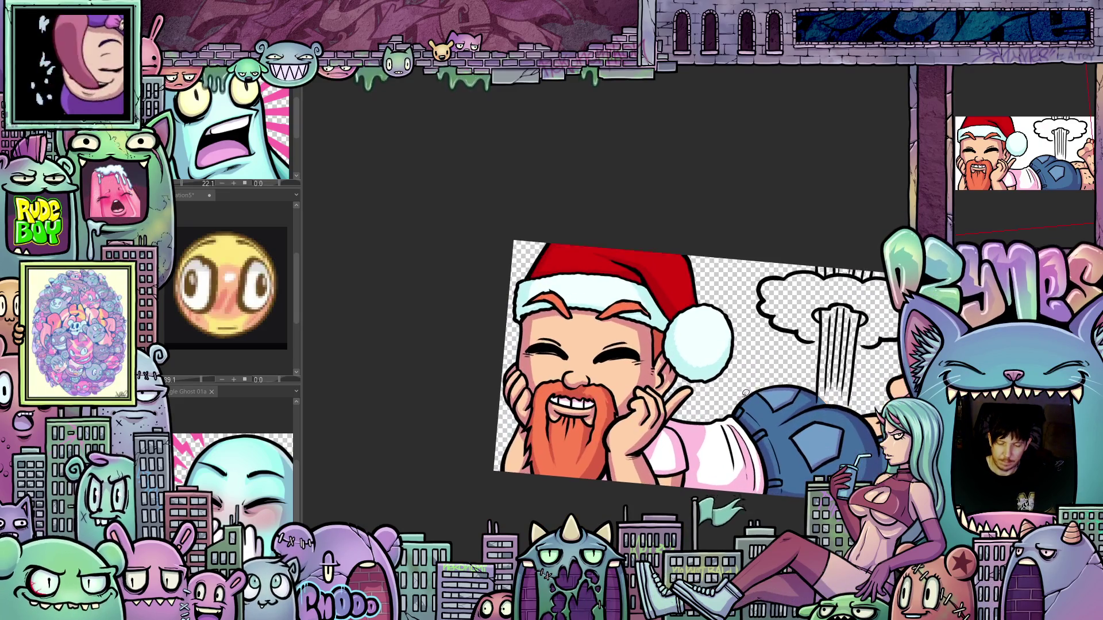
drag(737, 437, 563, 416)
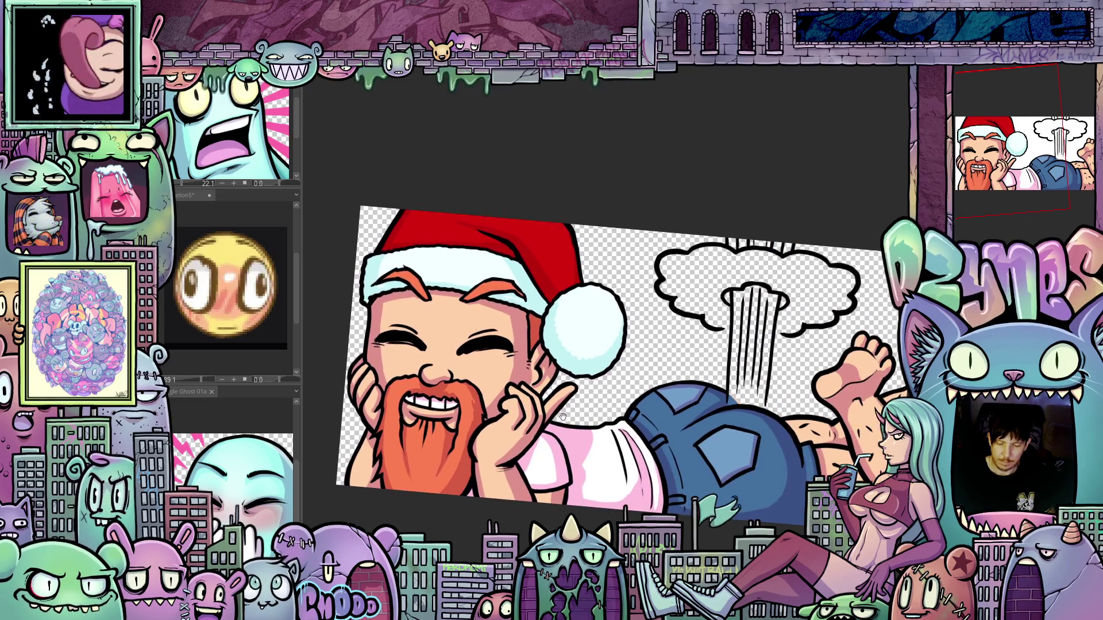
drag(783, 456, 831, 470)
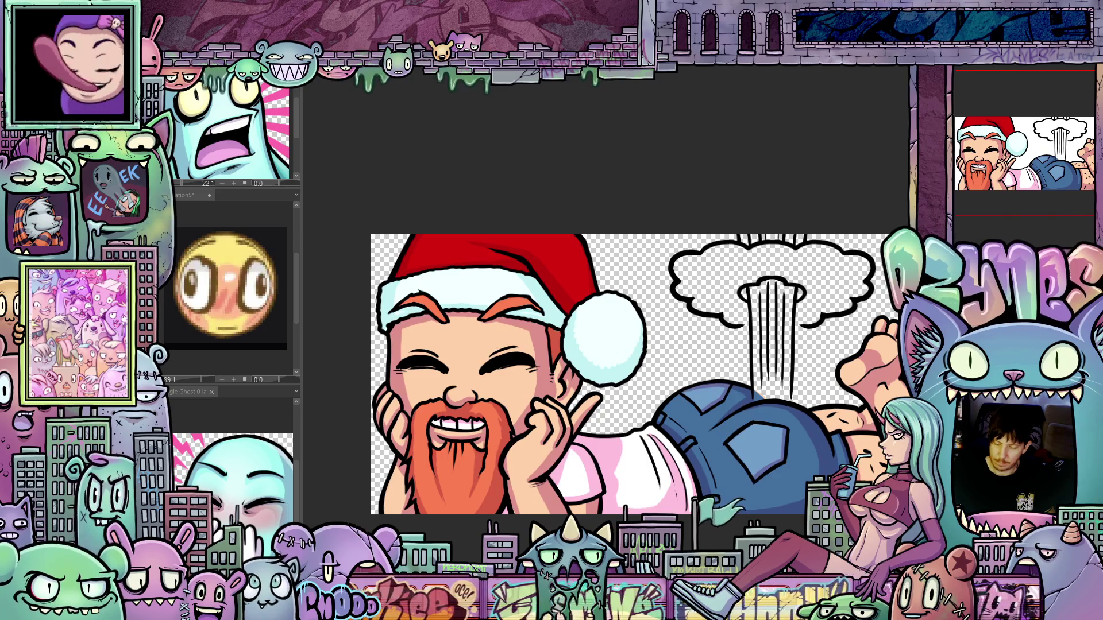
key(ctrl+z)
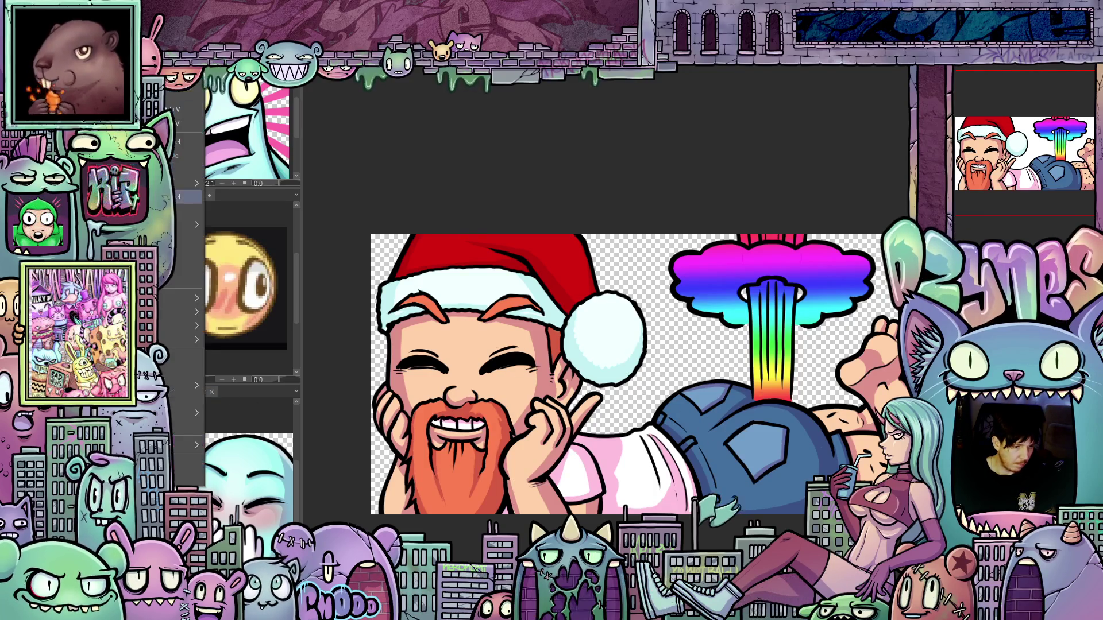
key(ctrl+z)
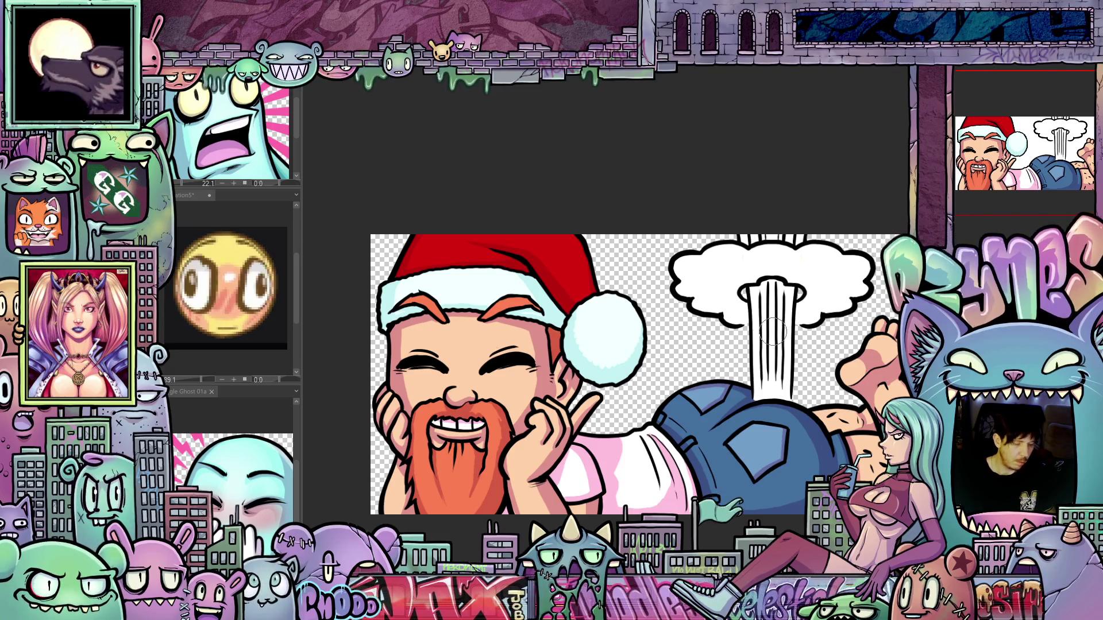
Step: Brush pale green into the falling beam, then lasso-select the cloud top and green drip
mouse_move(772, 330)
mouse_down()
mouse_move(770, 425)
mouse_move(764, 368)
mouse_move(801, 368)
mouse_move(764, 305)
mouse_move(790, 411)
mouse_move(763, 290)
mouse_move(770, 362)
mouse_move(793, 373)
mouse_move(729, 324)
mouse_move(719, 344)
mouse_move(764, 368)
mouse_move(822, 345)
mouse_move(867, 299)
mouse_move(822, 329)
mouse_move(710, 329)
mouse_move(784, 381)
mouse_move(791, 419)
mouse_move(824, 469)
mouse_move(762, 454)
mouse_up()
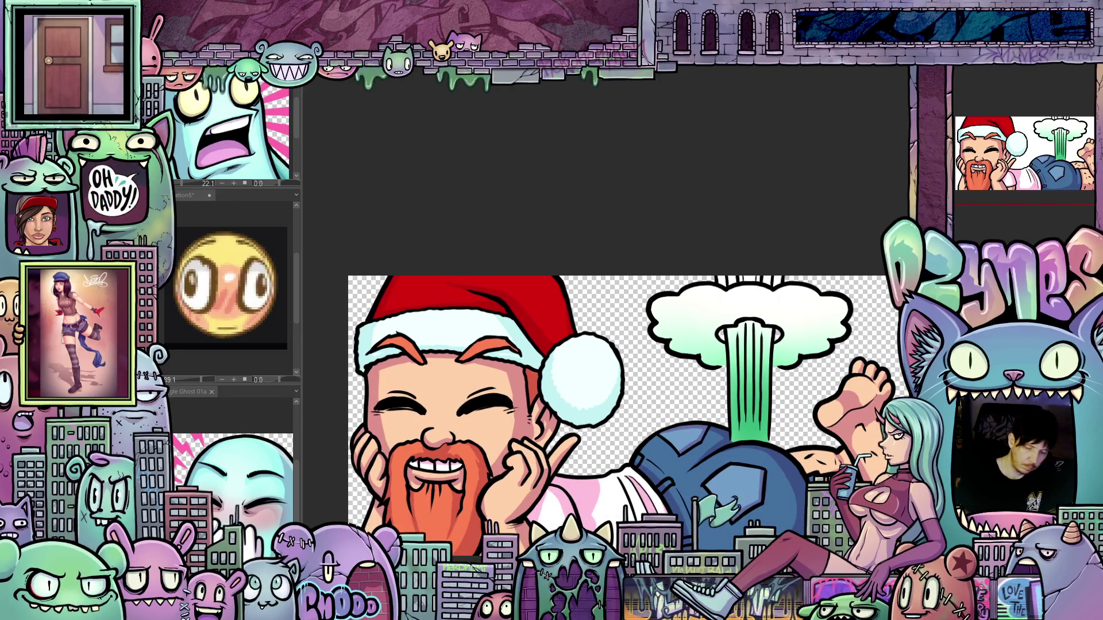
scroll(828, 253, up, 2)
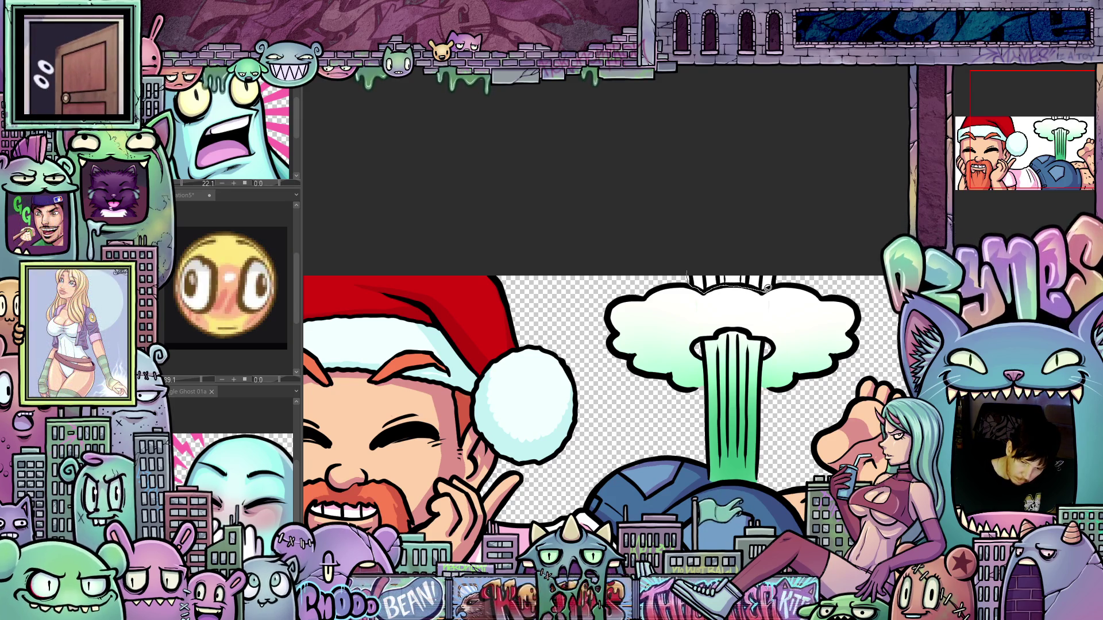
drag(694, 246, 694, 248)
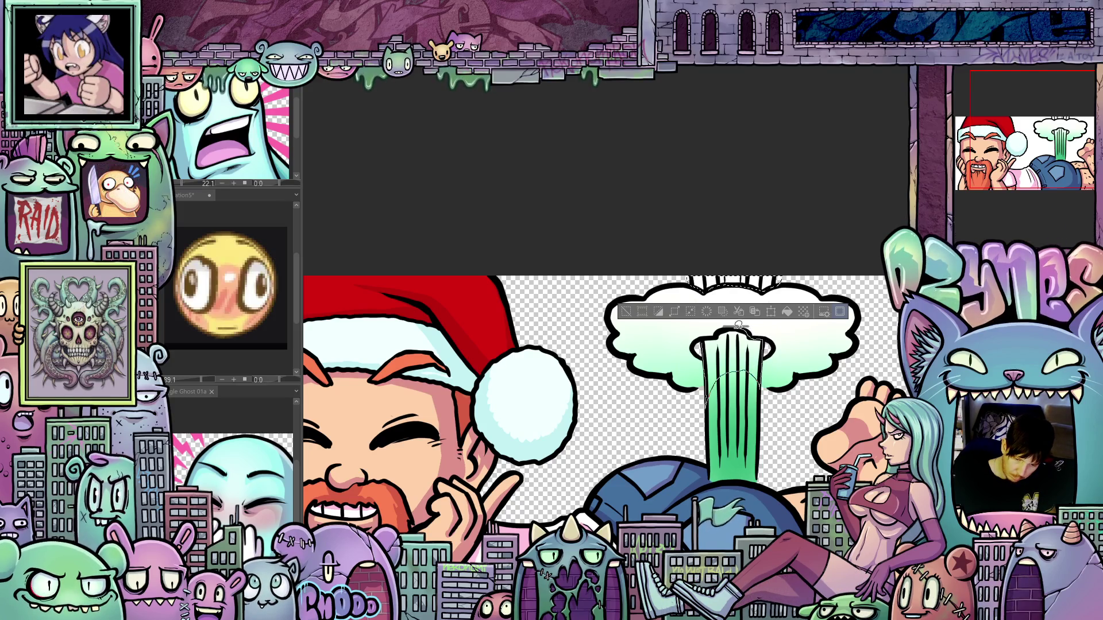
mouse_move(718, 332)
mouse_down()
mouse_move(706, 396)
mouse_move(740, 425)
mouse_up()
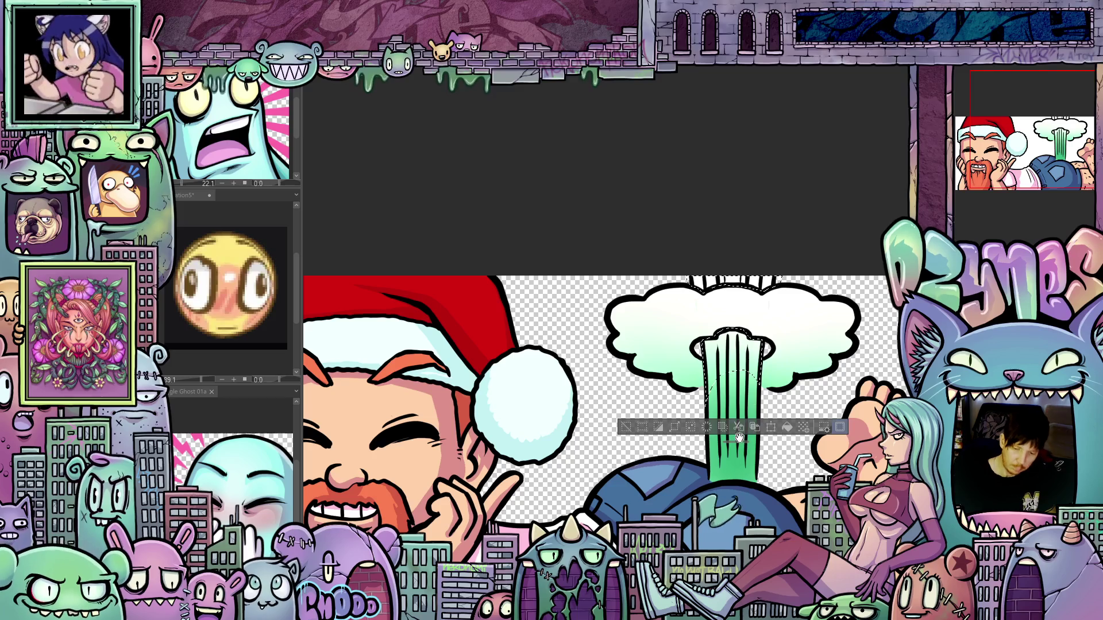
Step: Airbrush pink over the top of the drip selection, then deselect
key(b)
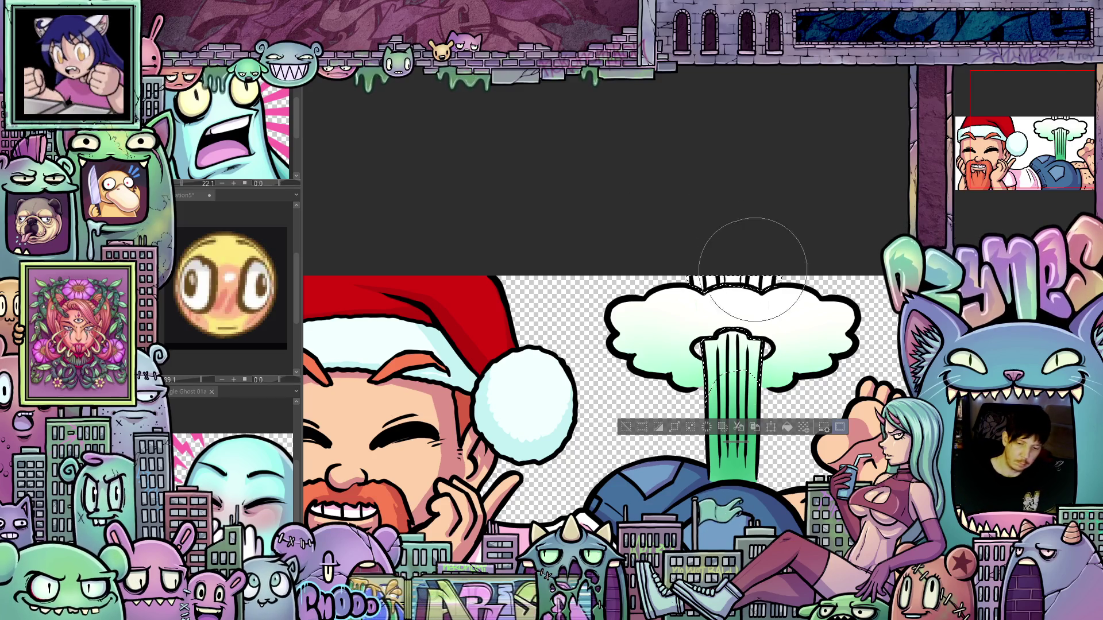
mouse_move(717, 305)
mouse_down()
mouse_move(751, 271)
mouse_move(764, 217)
mouse_move(757, 275)
mouse_up()
mouse_move(708, 234)
mouse_down()
mouse_move(738, 288)
mouse_move(734, 277)
mouse_up()
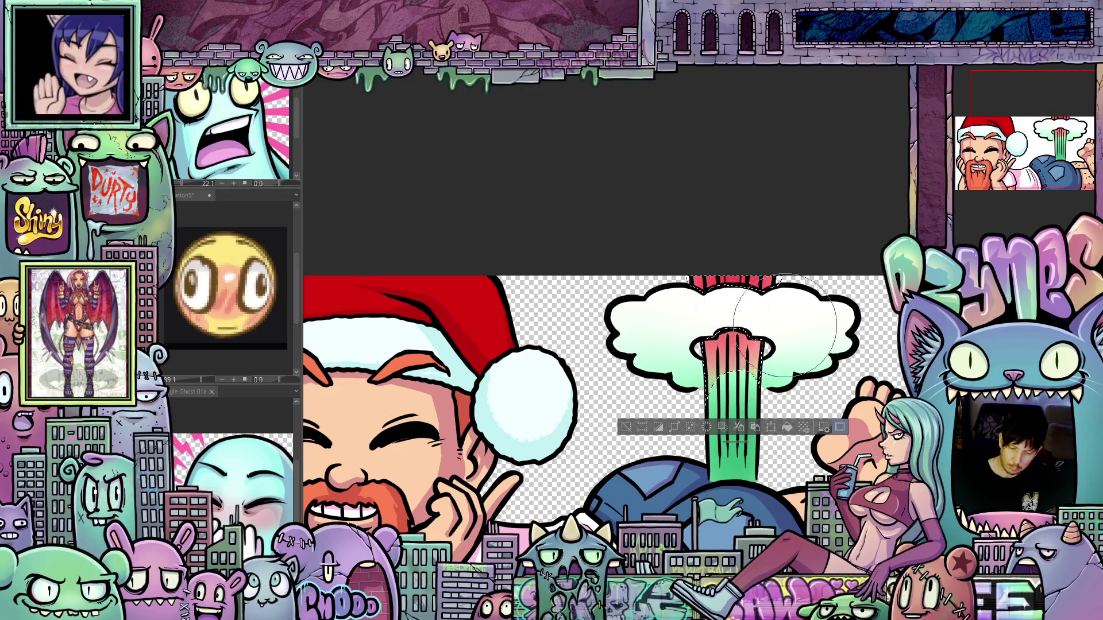
key(ctrl+d)
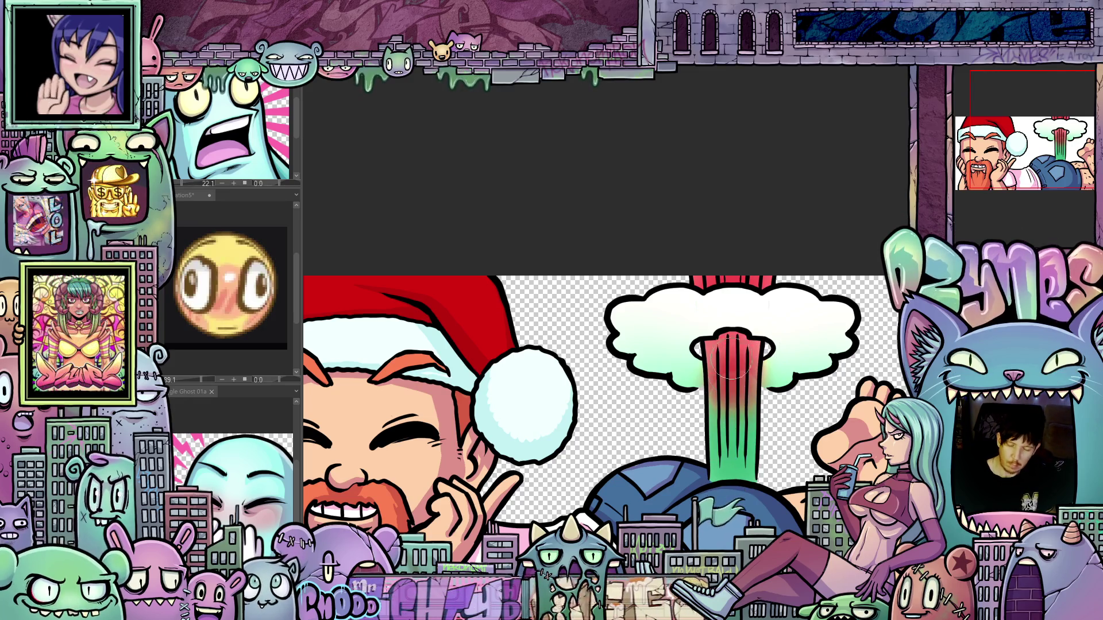
drag(720, 467, 741, 441)
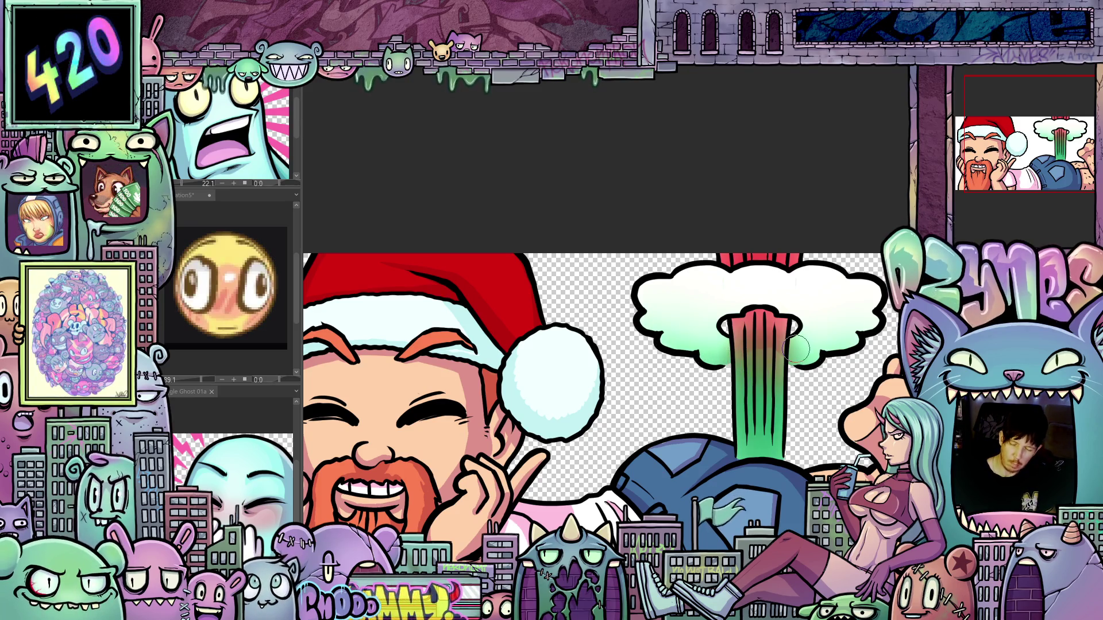
Step: Zoom and pan the view from the cloud and drip over to Santa's face
scroll(795, 349, down, 10)
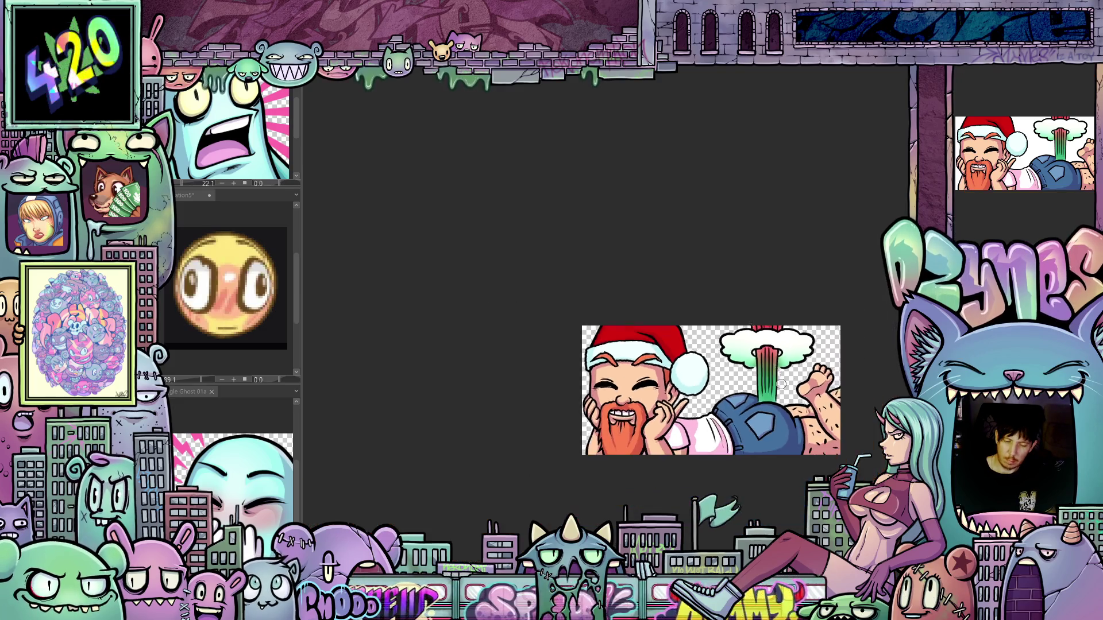
scroll(824, 430, down, 3)
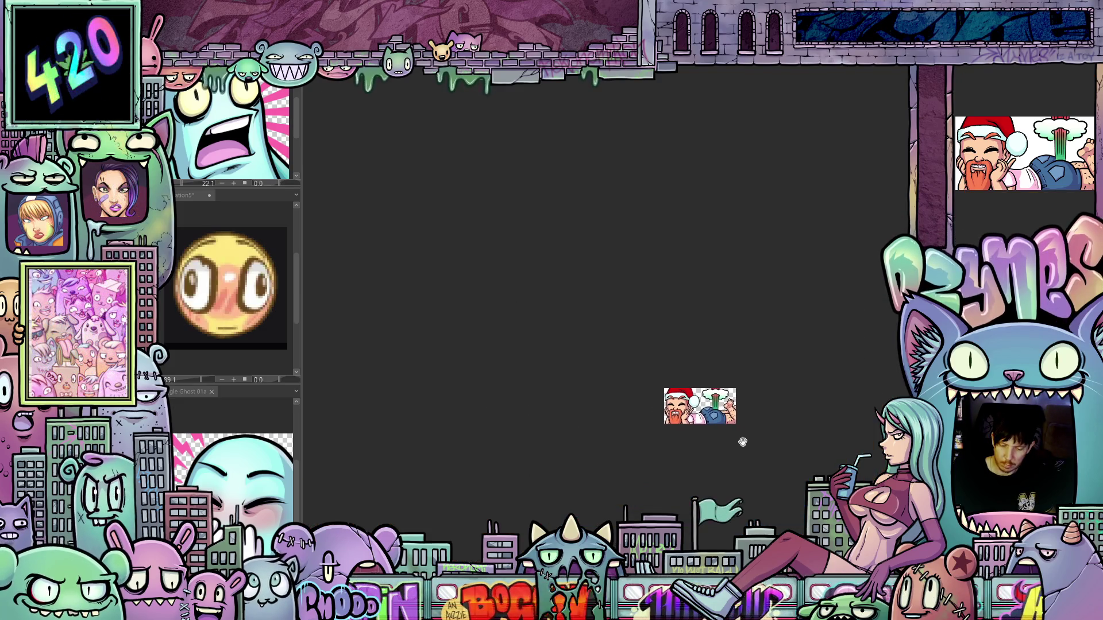
scroll(733, 439, up, 8)
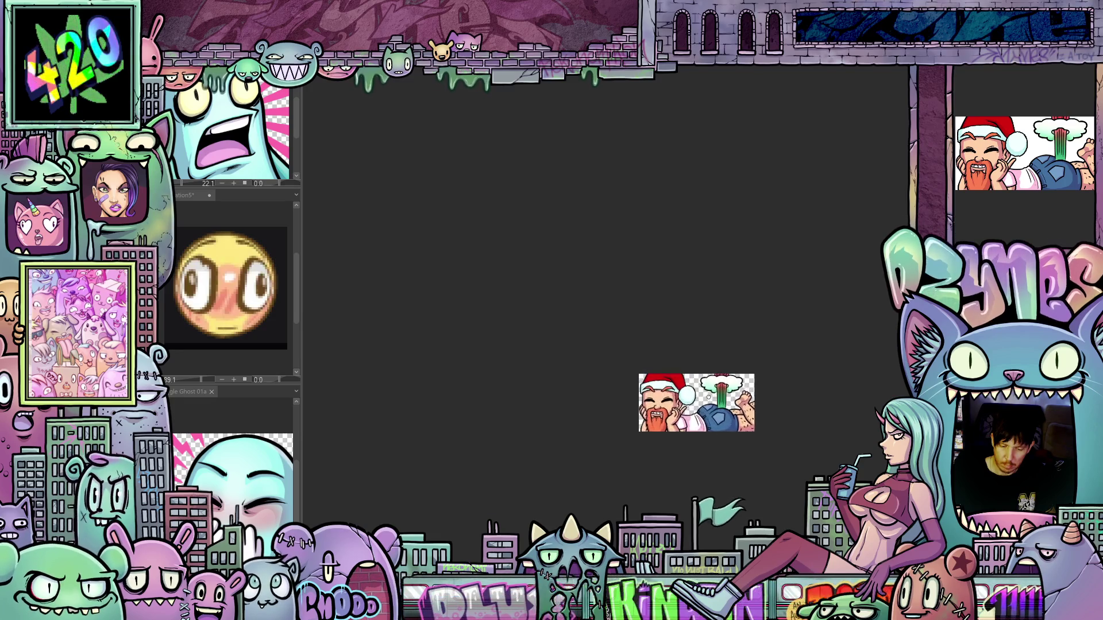
scroll(742, 409, up, 3)
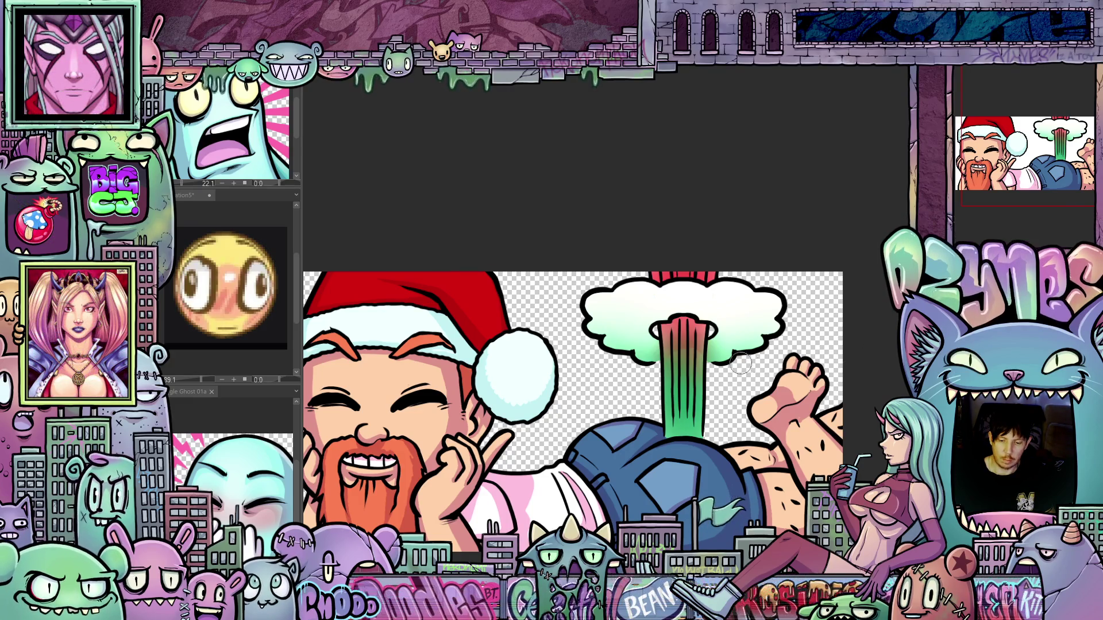
drag(706, 363, 746, 321)
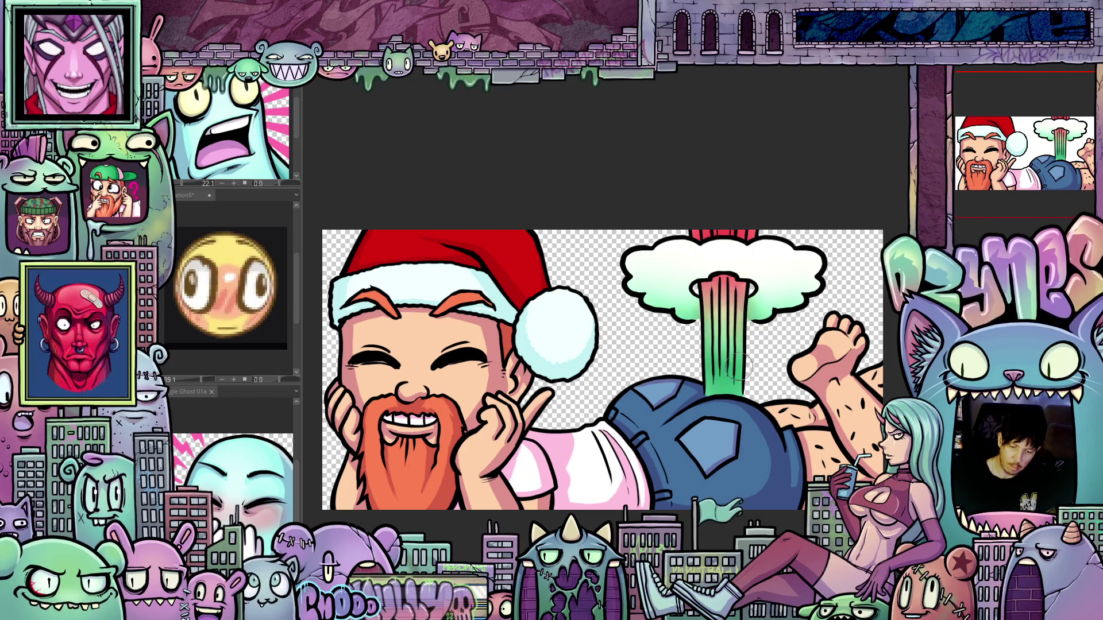
mouse_move(763, 429)
mouse_down()
mouse_move(776, 409)
mouse_move(859, 403)
mouse_move(852, 328)
mouse_move(734, 402)
mouse_move(832, 394)
mouse_move(841, 369)
mouse_up()
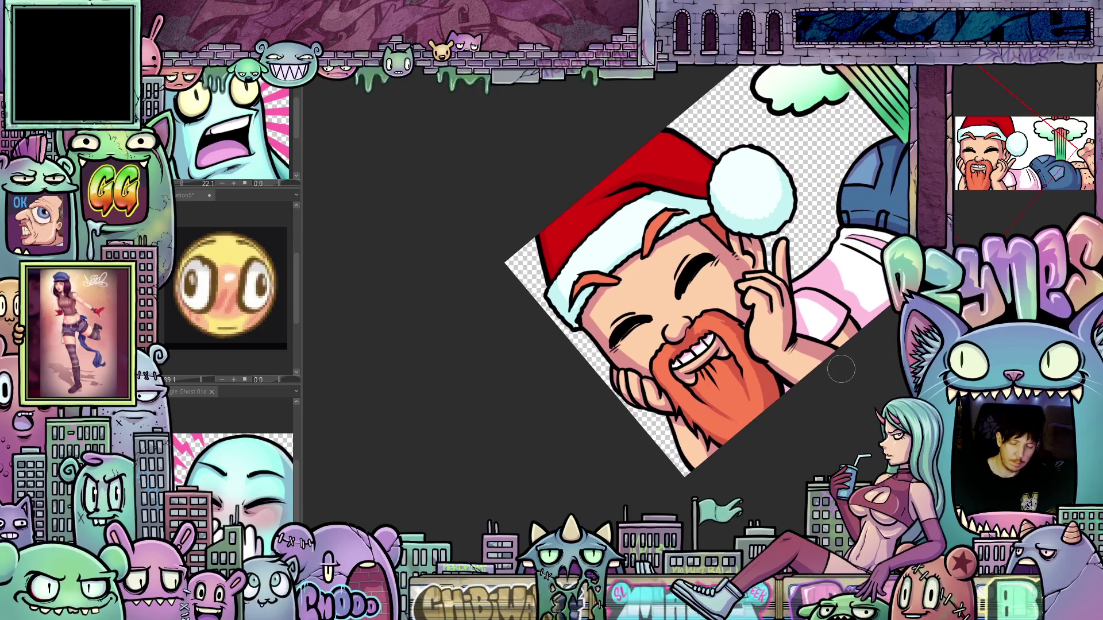
scroll(842, 369, up, 5)
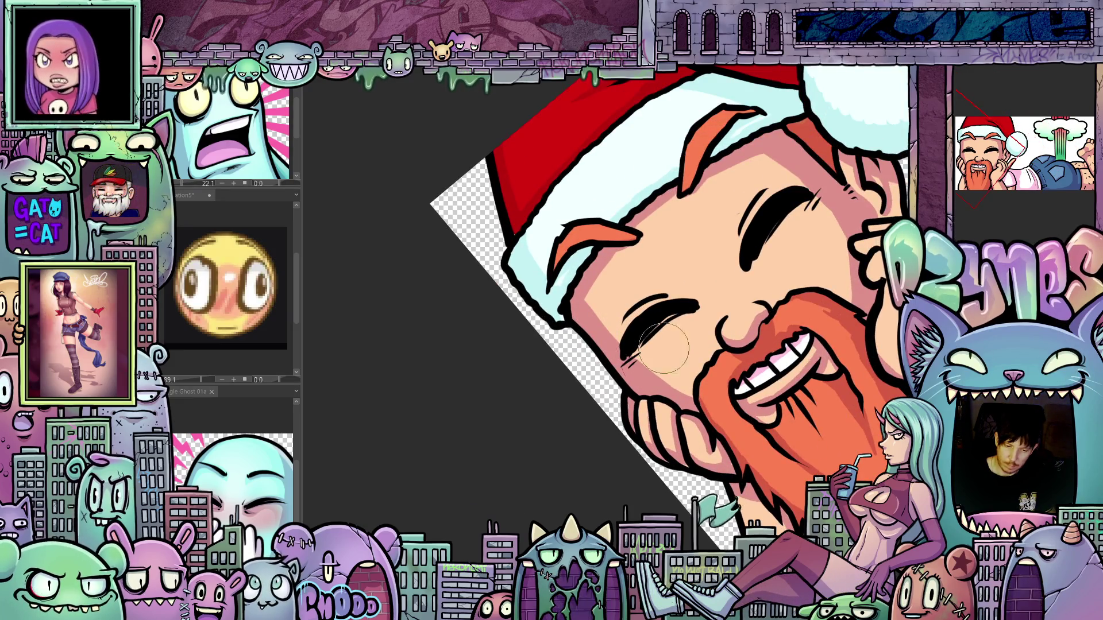
scroll(807, 307, up, 1)
mouse_move(806, 307)
mouse_down()
mouse_move(807, 425)
mouse_move(793, 483)
mouse_up()
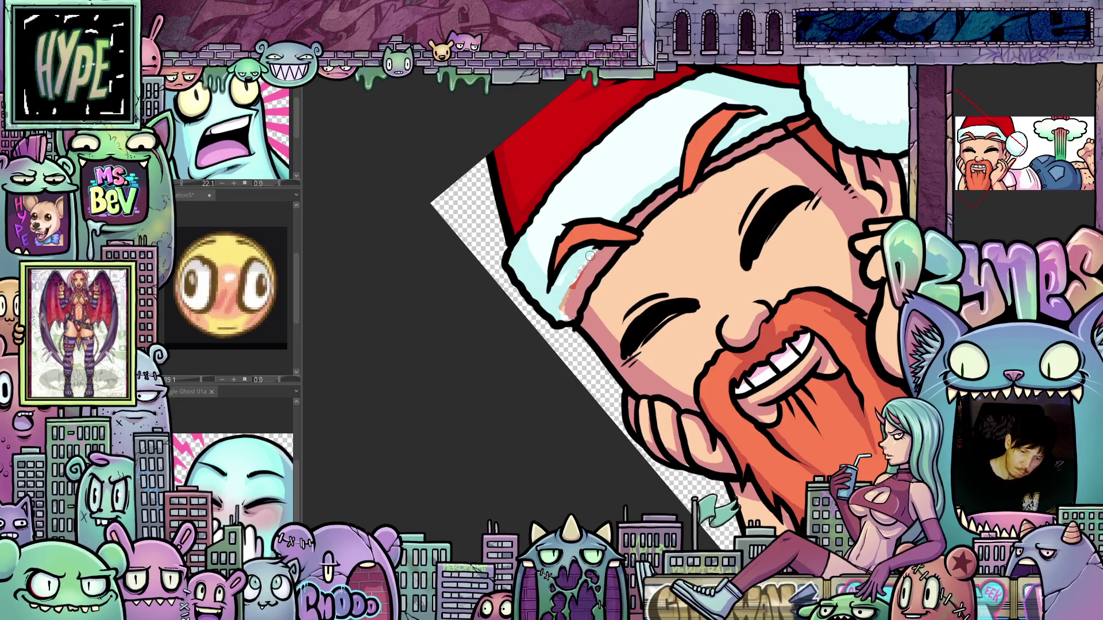
drag(594, 251, 699, 384)
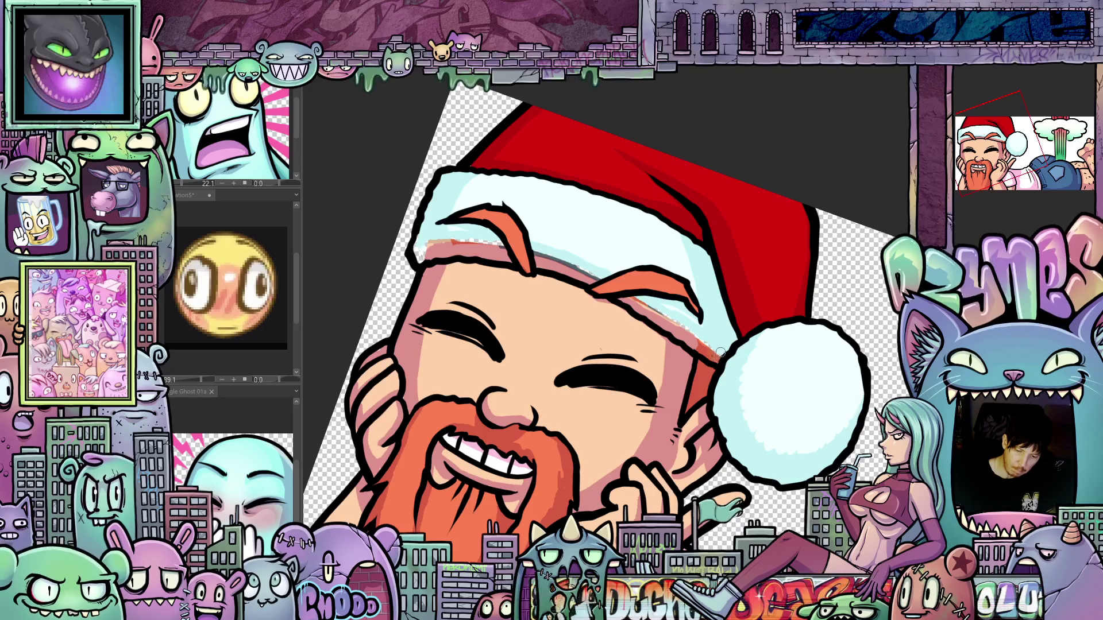
drag(690, 329, 609, 403)
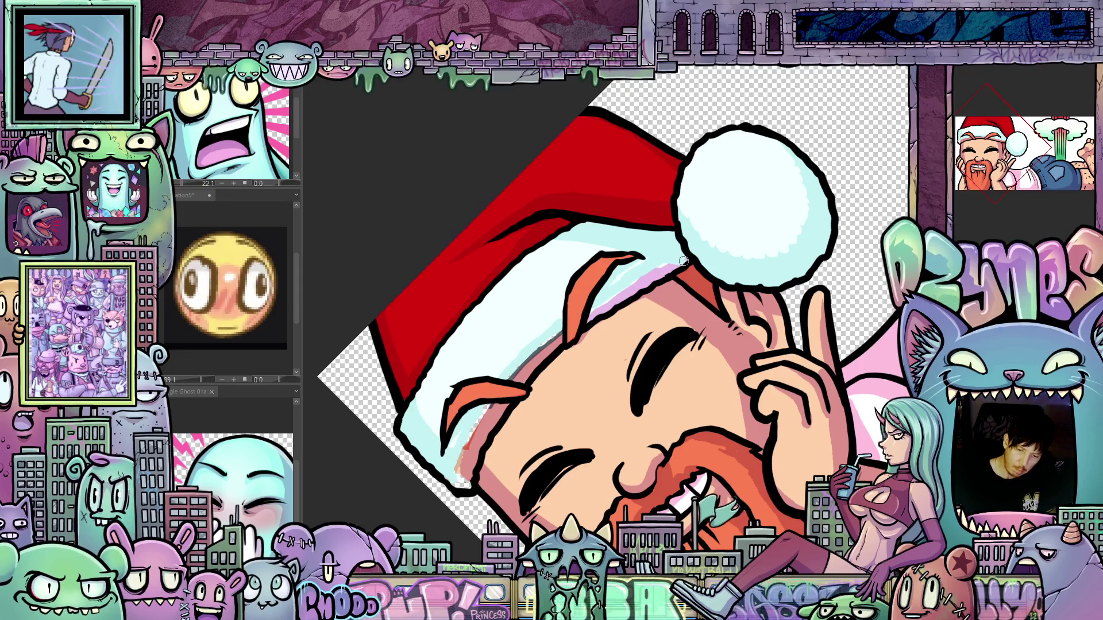
scroll(684, 261, down, 5)
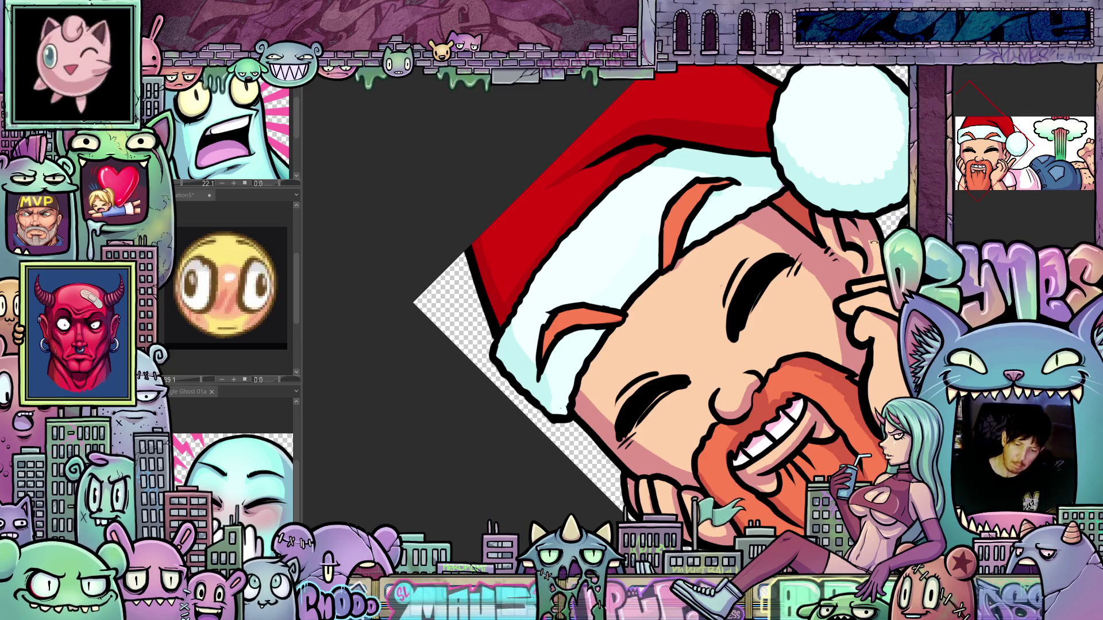
Step: Paint faint darker shading along the hat brim and above Santa's eyebrow
drag(874, 243, 802, 444)
drag(838, 334, 671, 236)
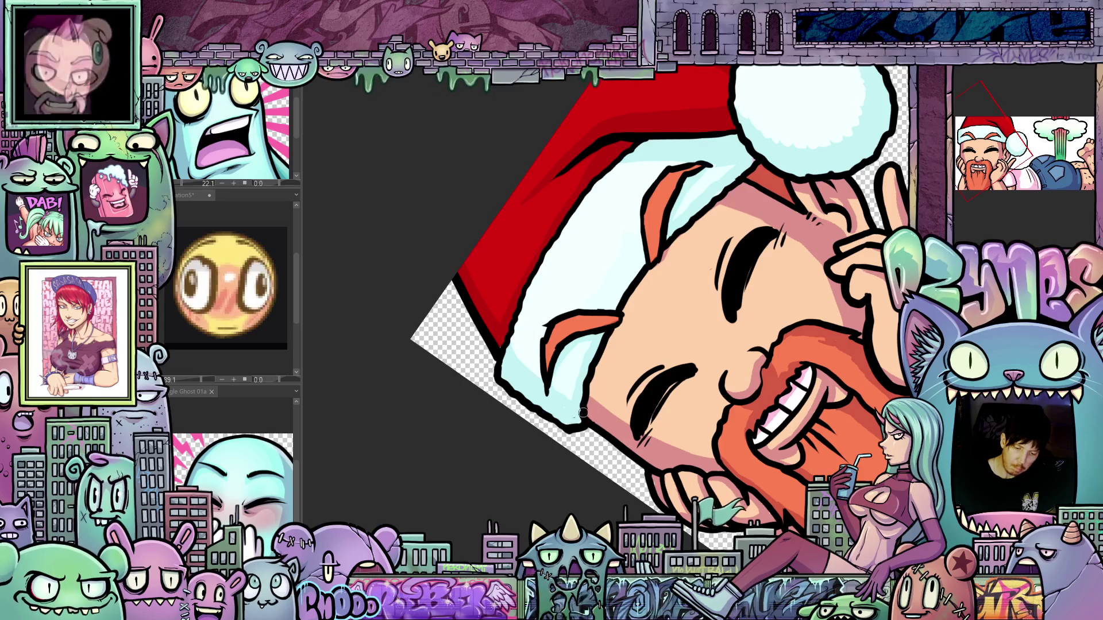
drag(583, 412, 882, 289)
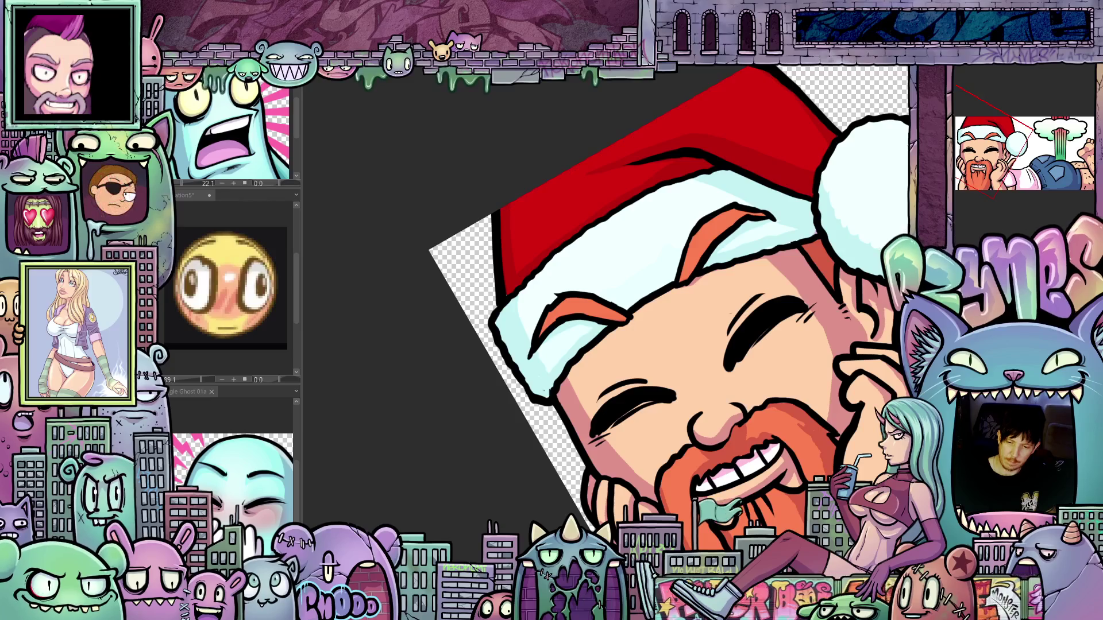
drag(854, 435, 865, 470)
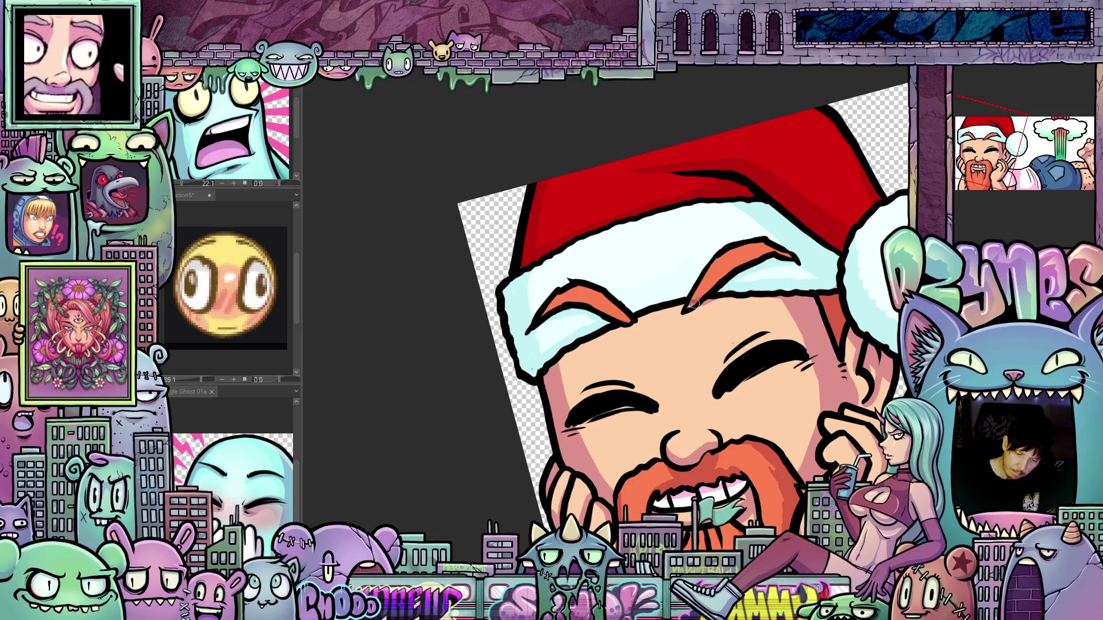
drag(712, 304, 734, 458)
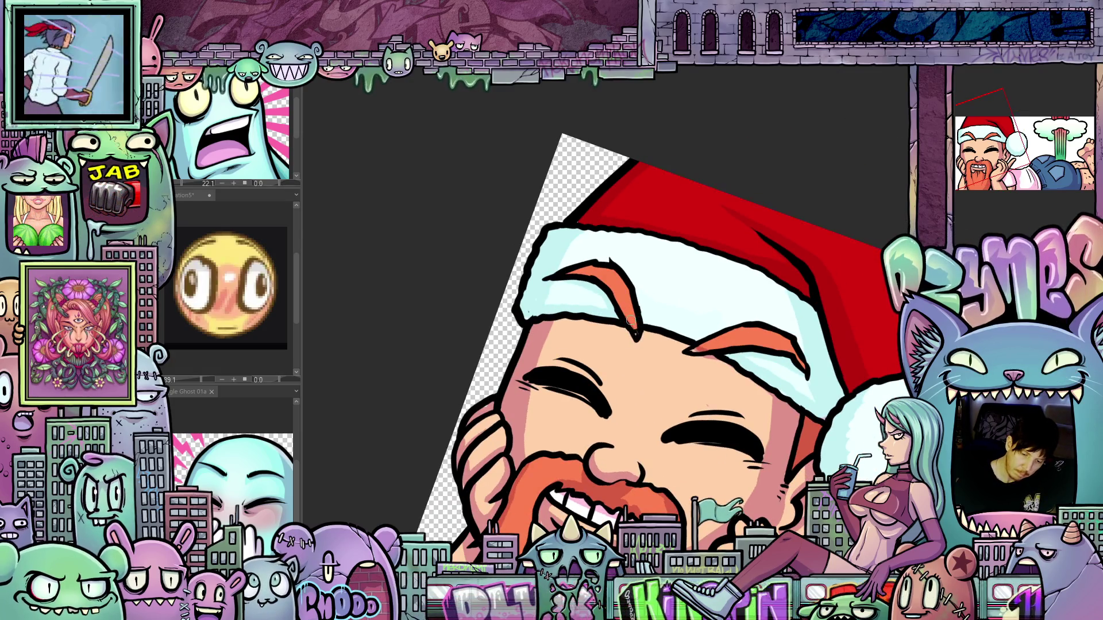
drag(669, 356, 799, 285)
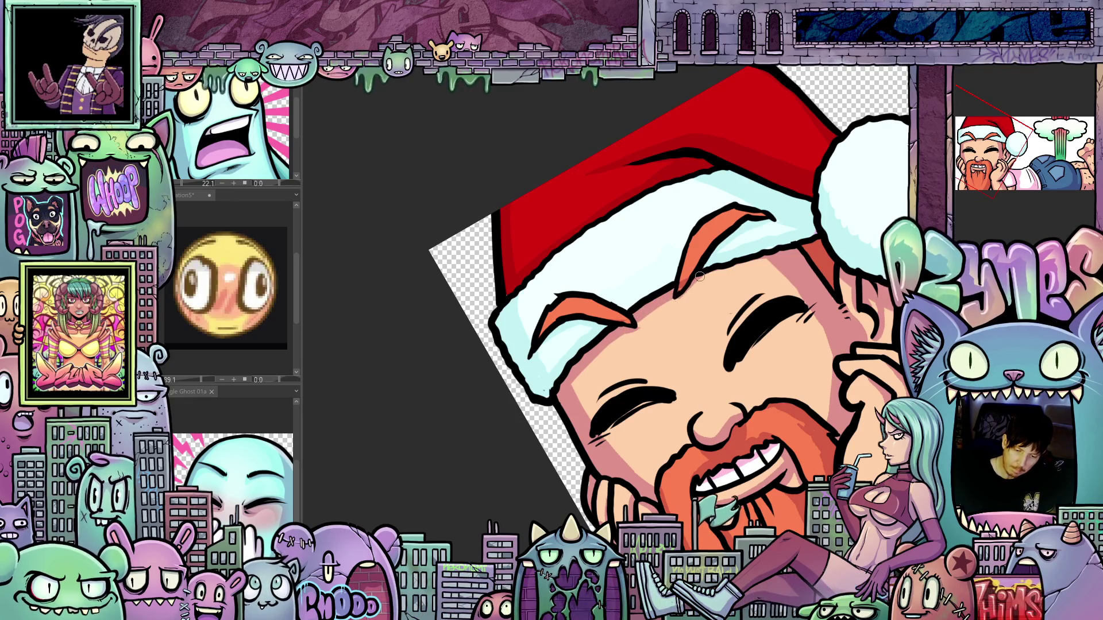
drag(715, 276, 778, 258)
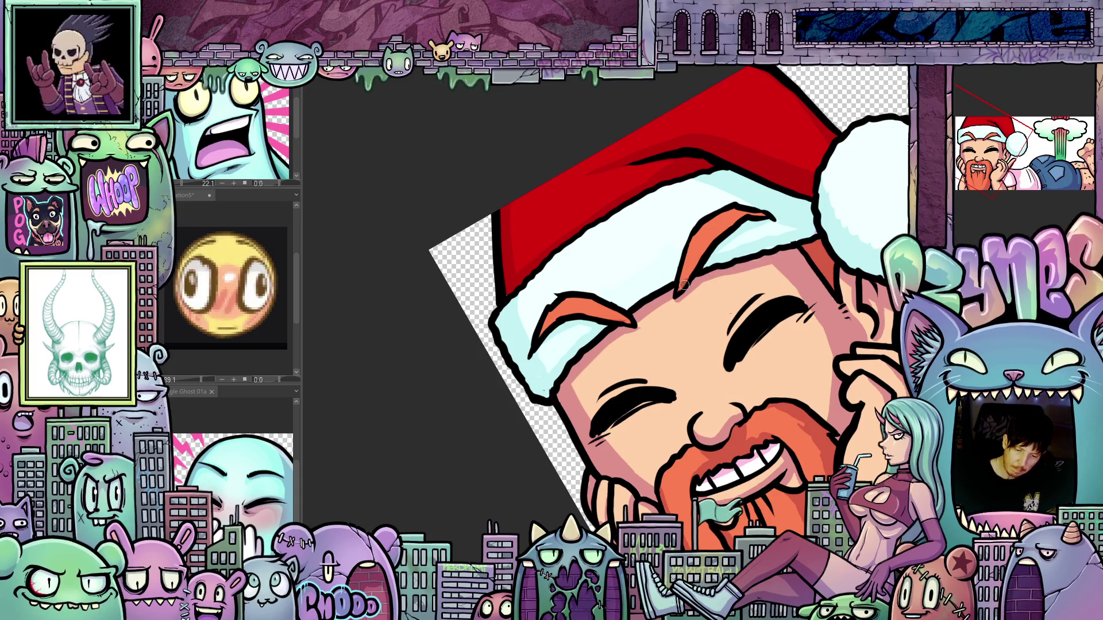
mouse_move(724, 232)
mouse_down()
mouse_move(744, 221)
mouse_move(769, 234)
mouse_up()
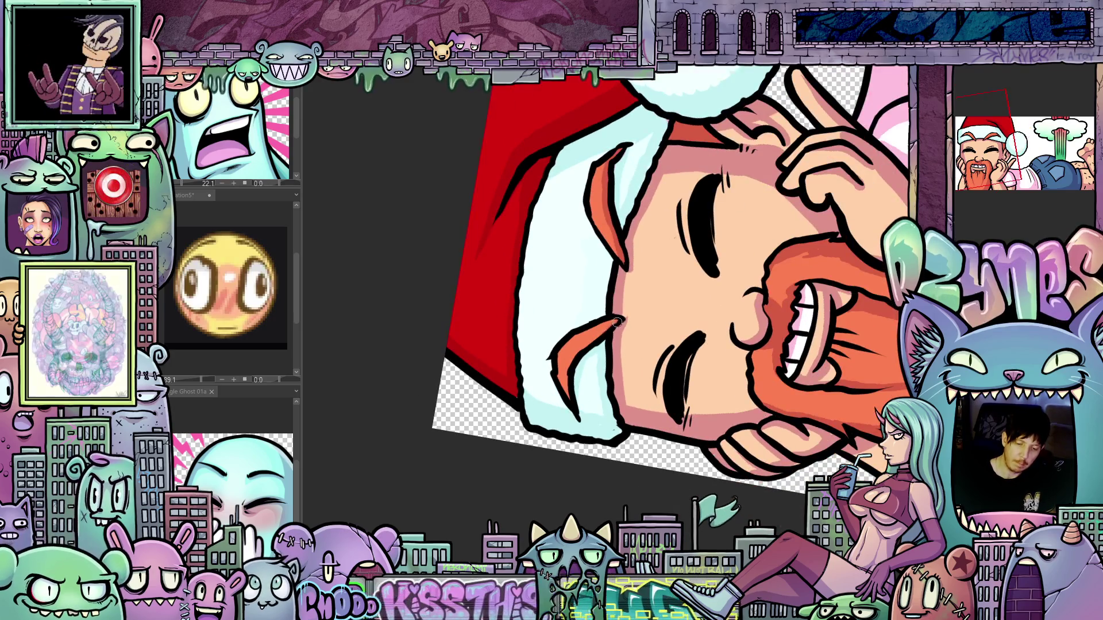
Step: Rotate the view back and reset the canvas rotation to upright
drag(567, 398, 639, 396)
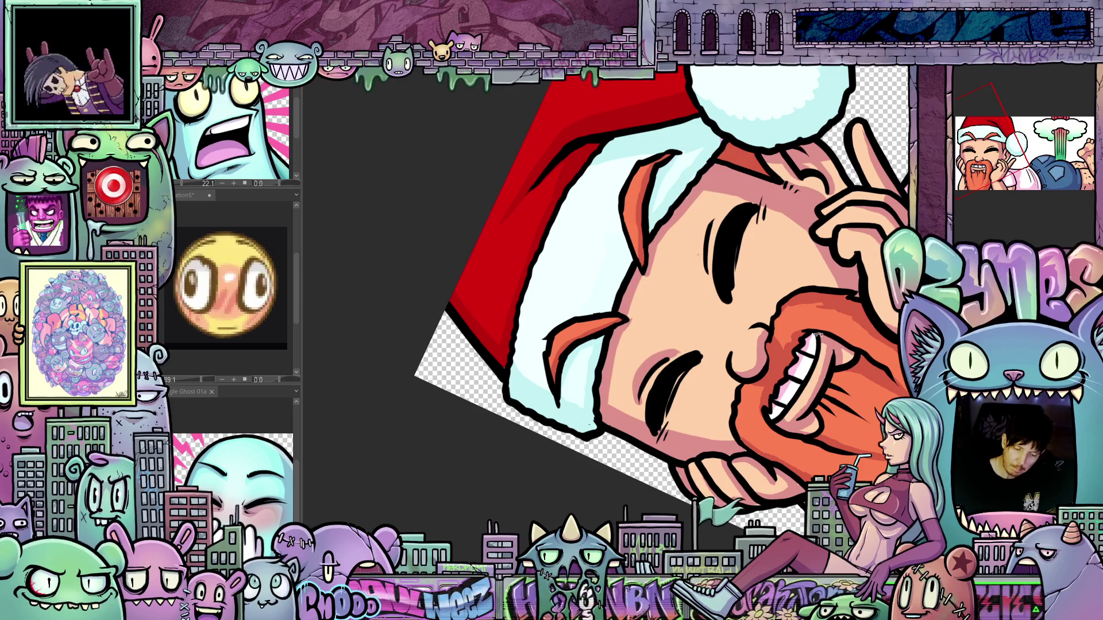
drag(682, 354, 718, 353)
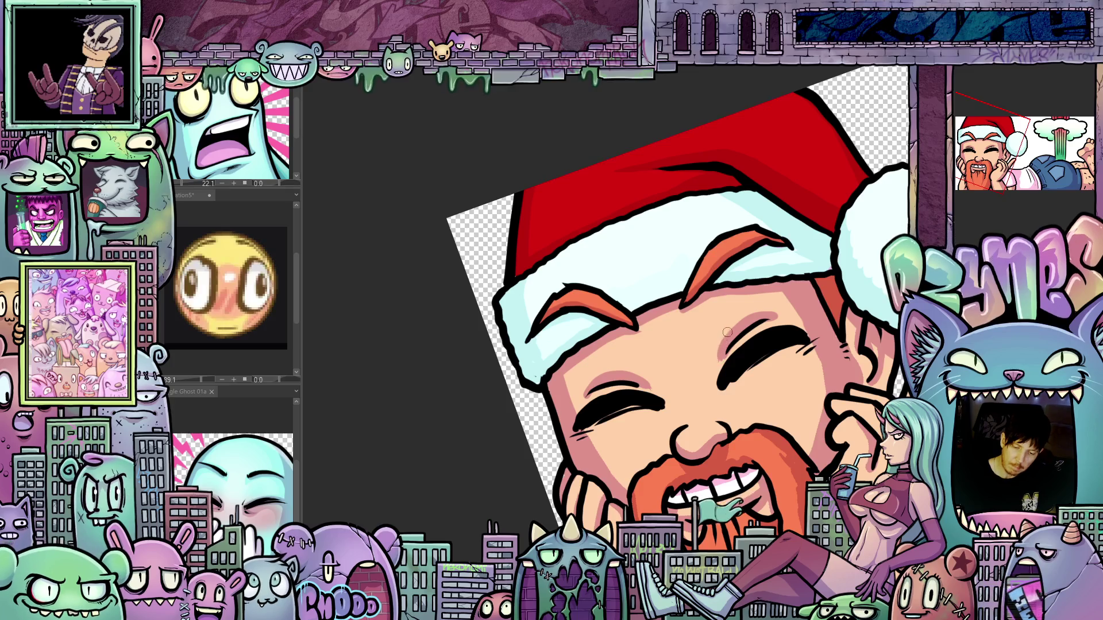
key(ctrl+at)
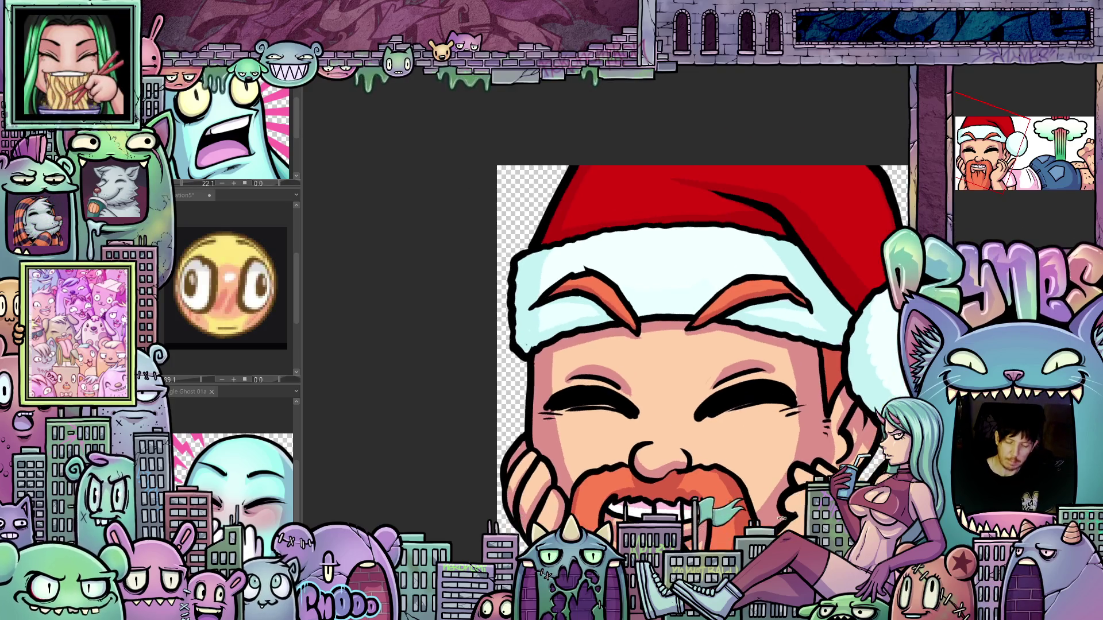
Step: Pan up-left and zoom out until the whole wide Santa-and-explosion illustration fits on screen
drag(821, 432, 784, 400)
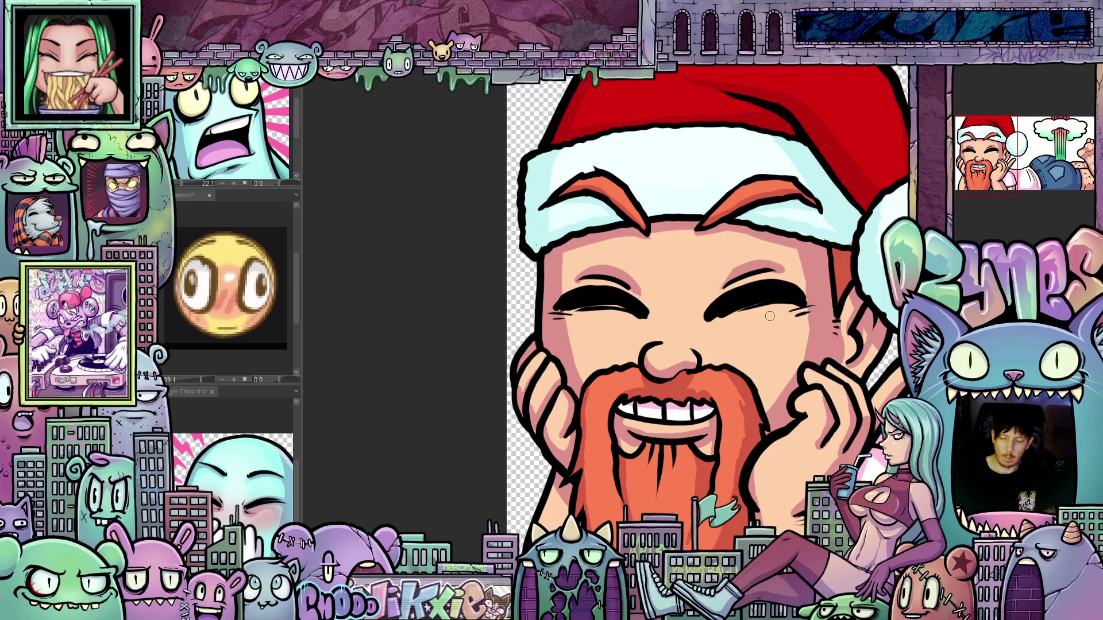
scroll(770, 316, down, 5)
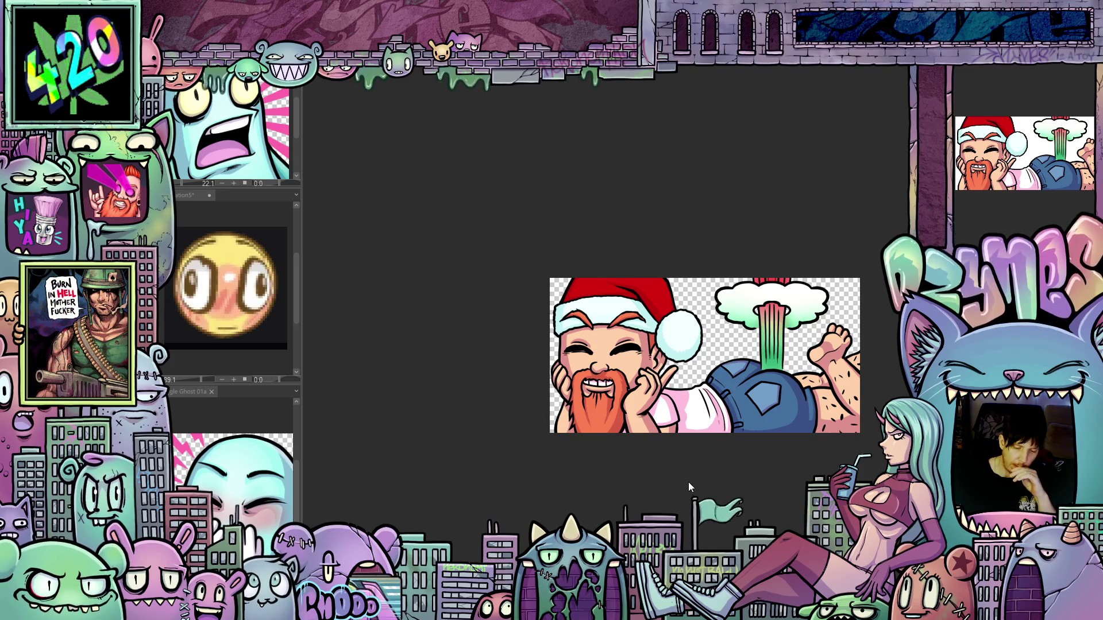
scroll(681, 463, up, 3)
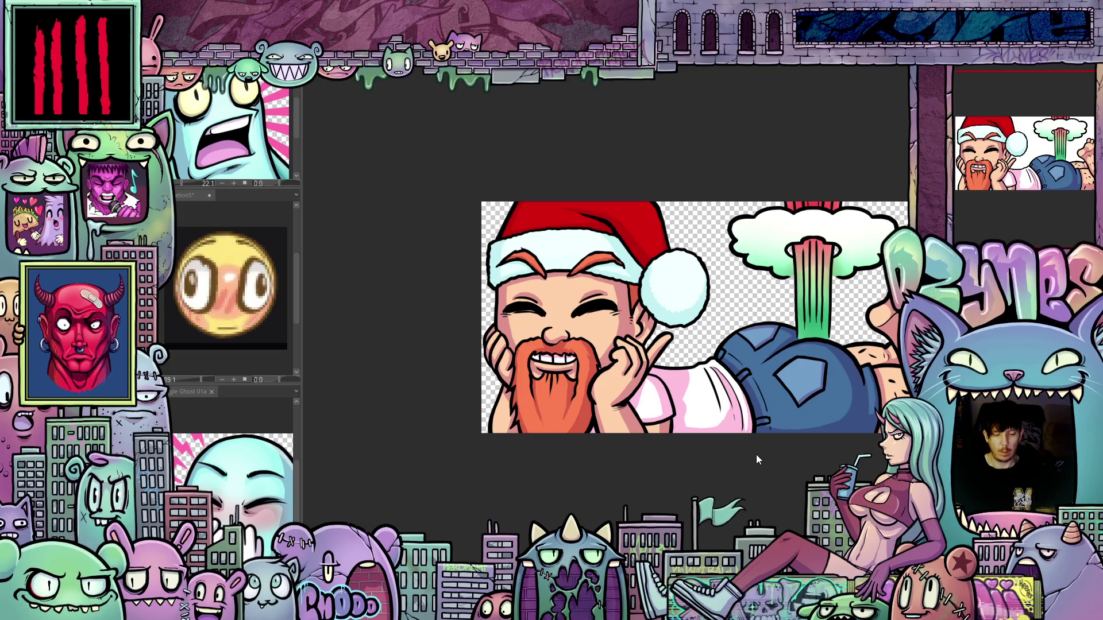
scroll(761, 484, up, 1)
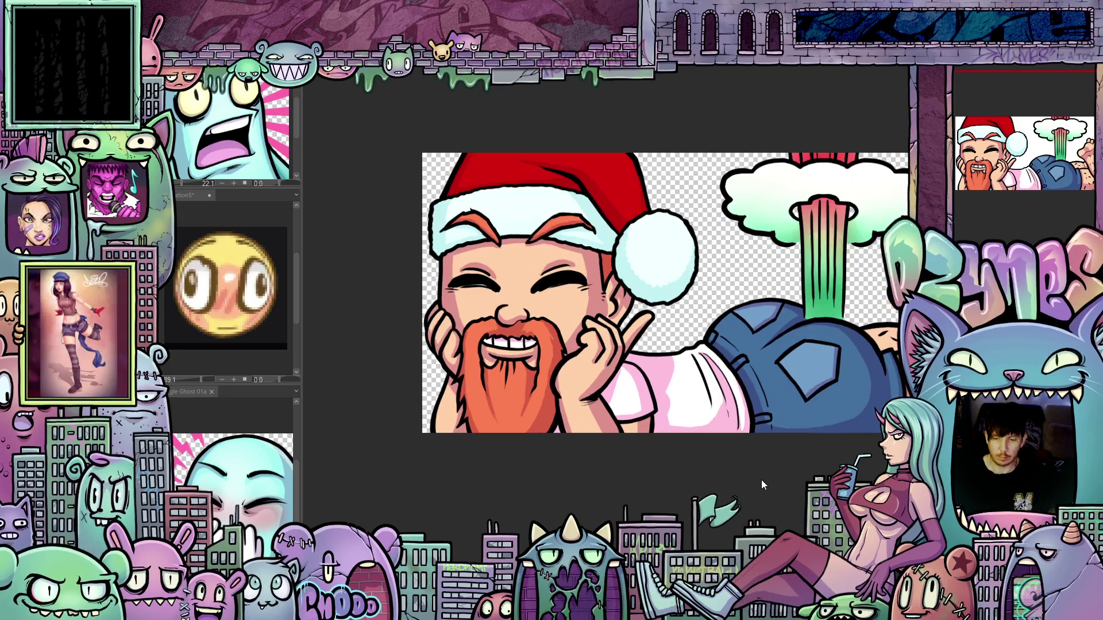
scroll(761, 480, down, 1)
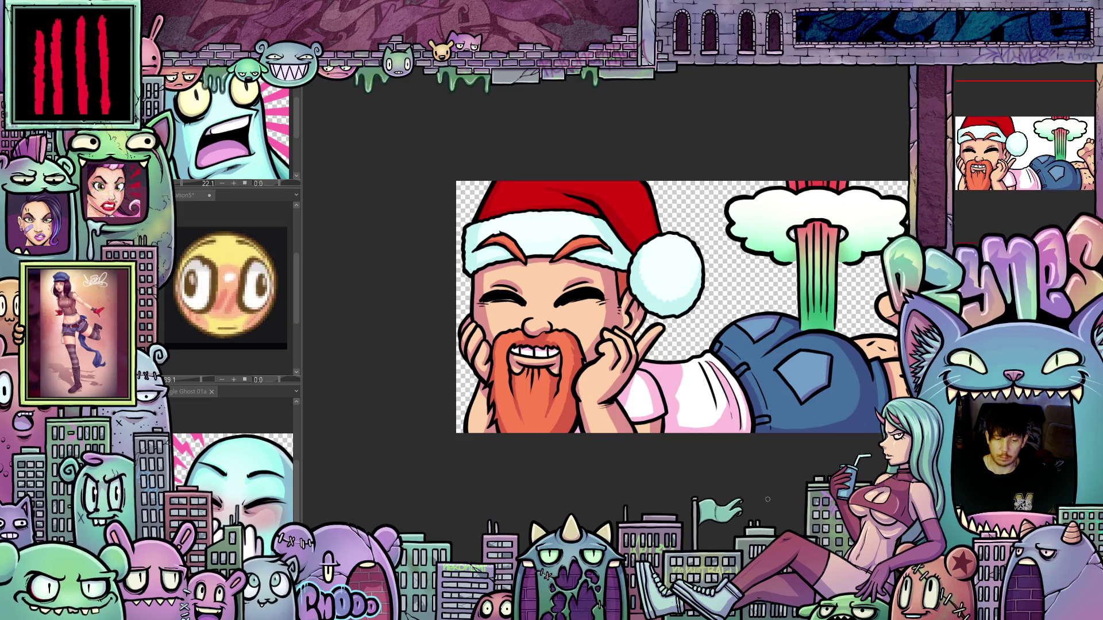
drag(768, 500, 712, 543)
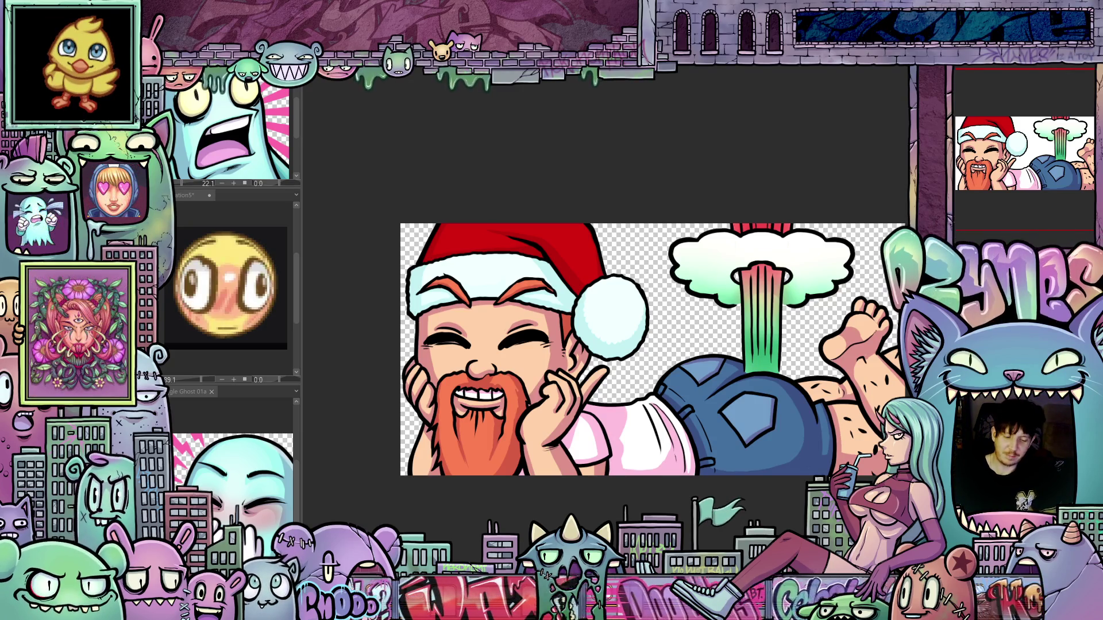
scroll(636, 339, down, 2)
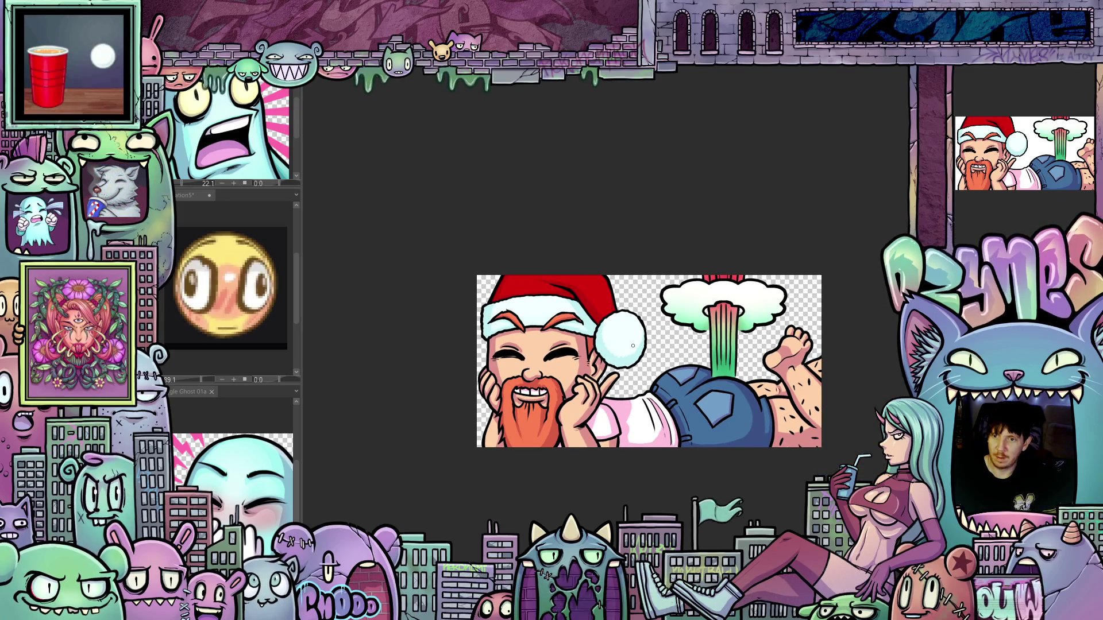
scroll(680, 360, up, 2)
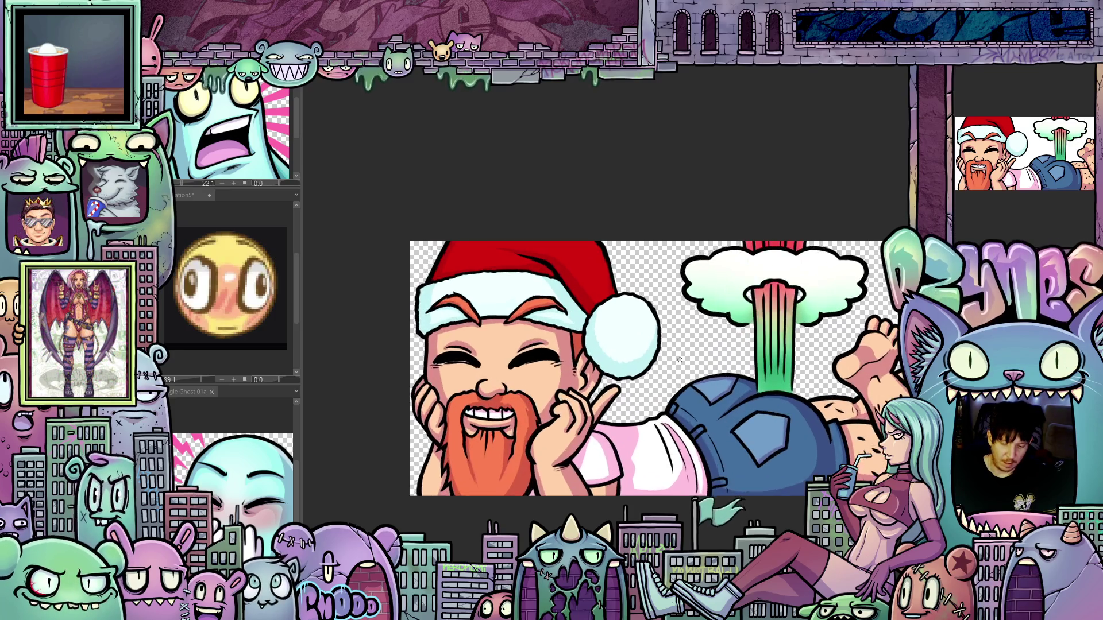
scroll(680, 360, up, 3)
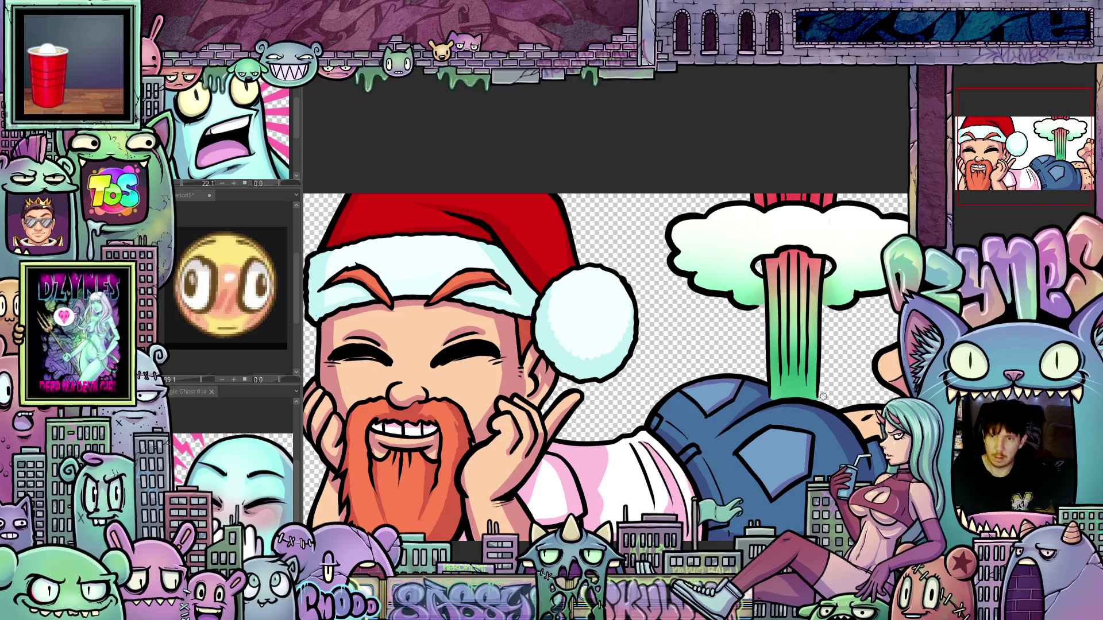
scroll(796, 383, up, 1)
drag(796, 382, 762, 363)
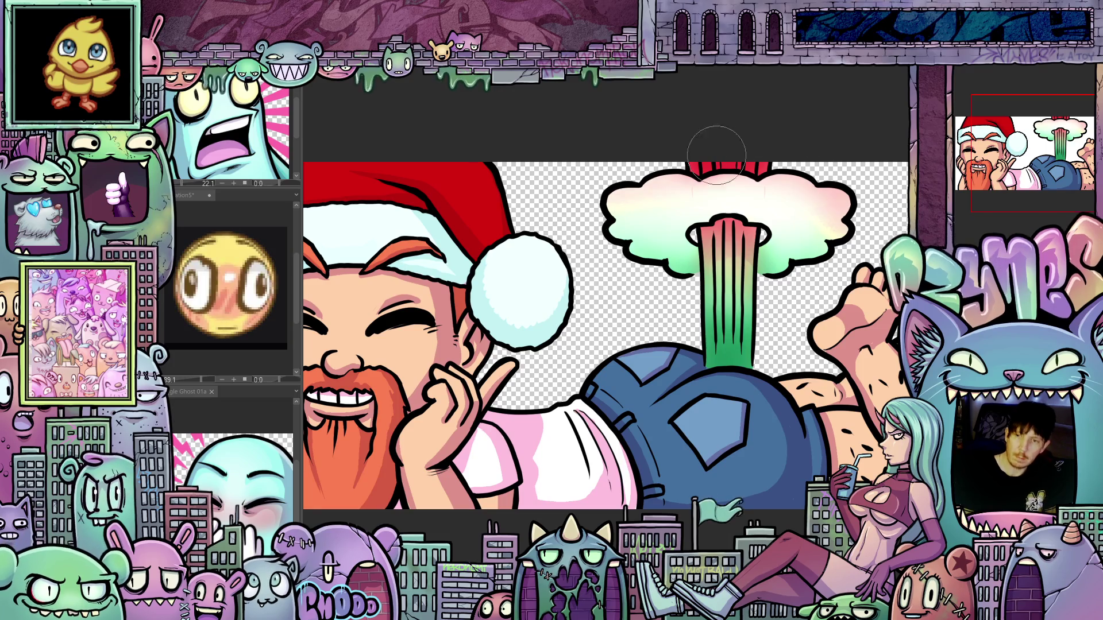
scroll(873, 357, down, 3)
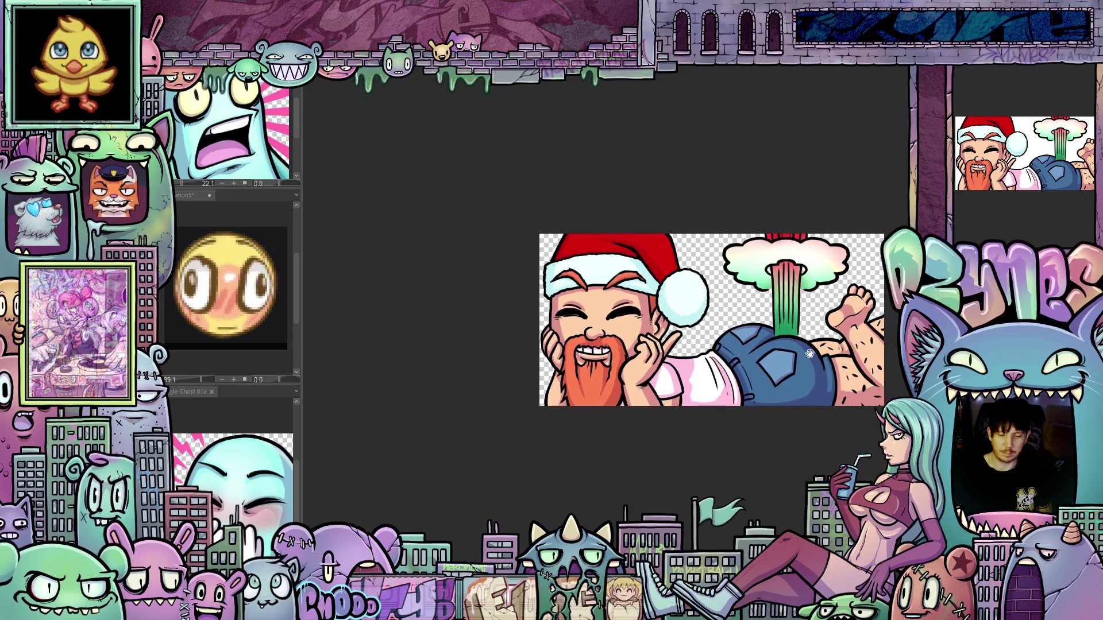
scroll(798, 344, up, 2)
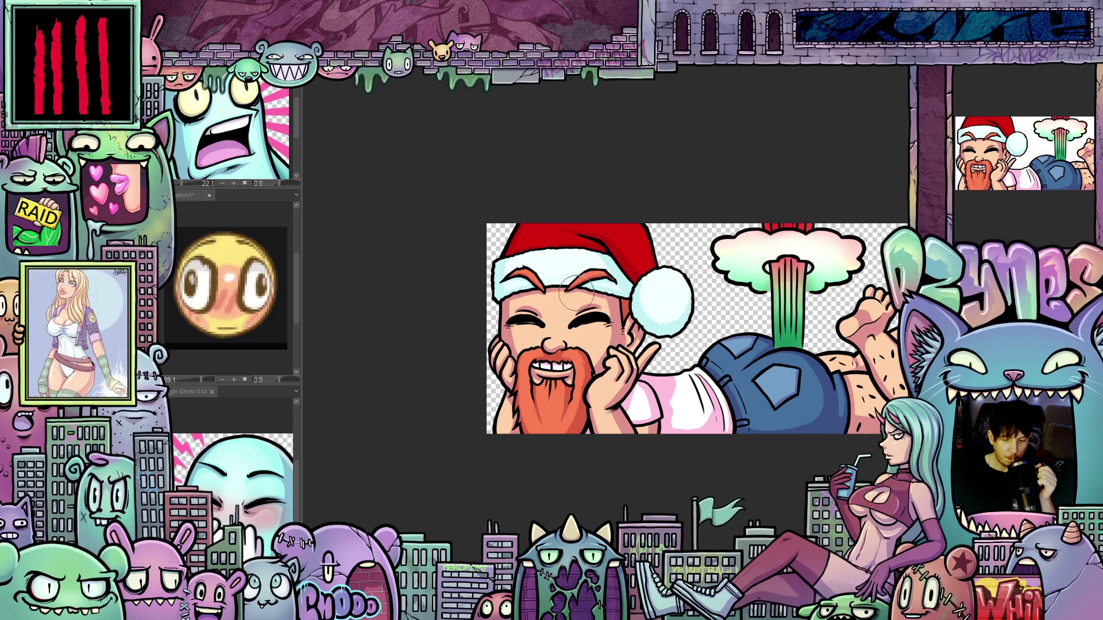
scroll(670, 249, up, 2)
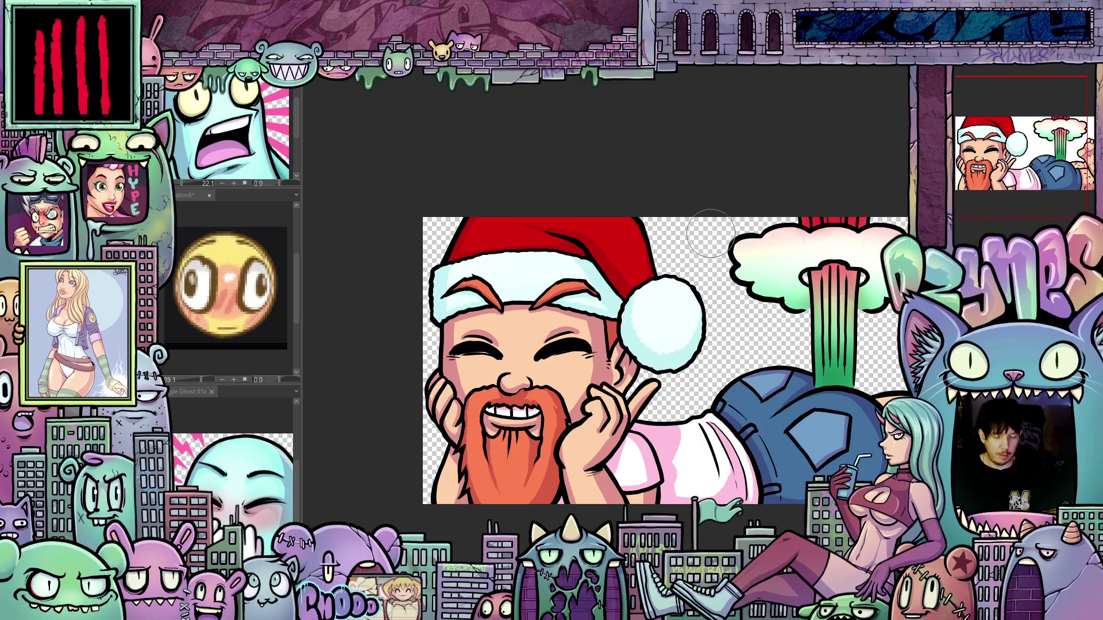
scroll(704, 252, down, 2)
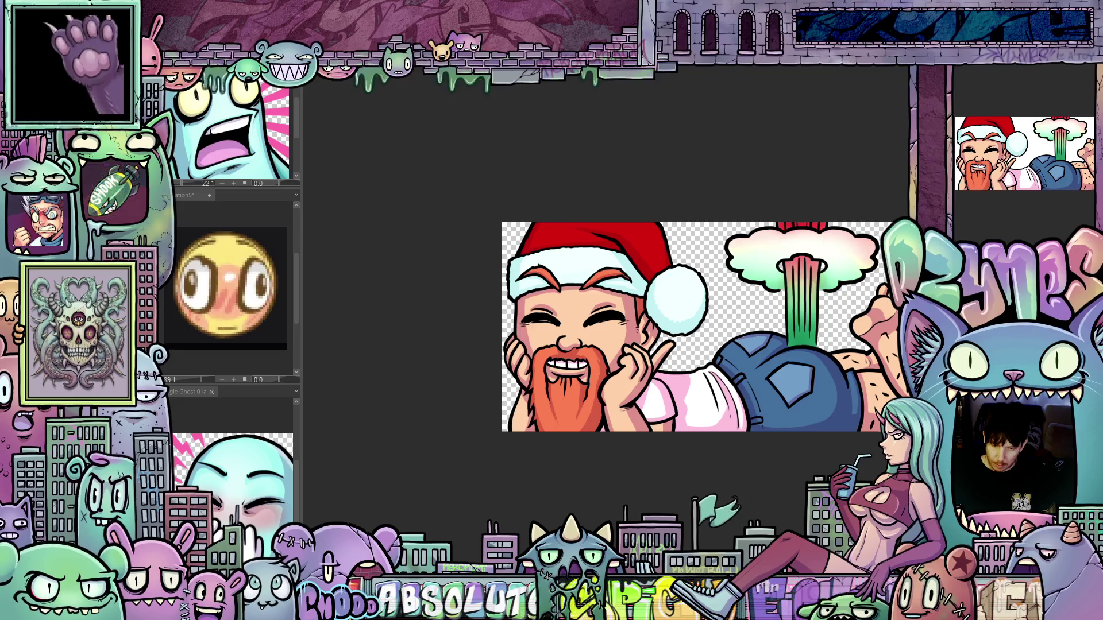
scroll(590, 328, up, 1)
scroll(609, 336, up, 1)
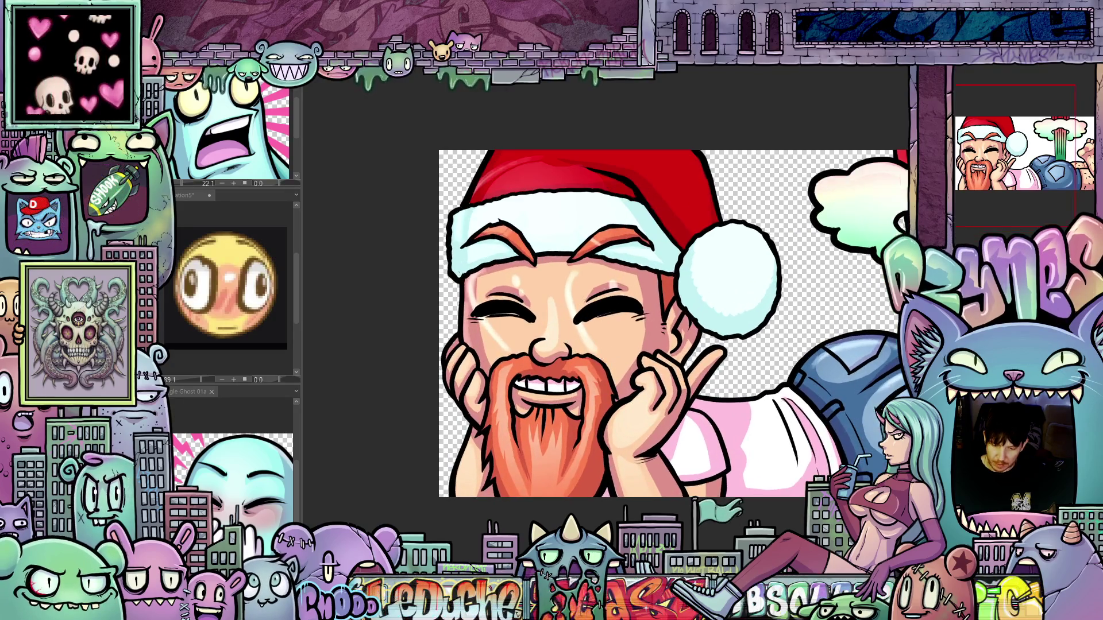
Step: Zoom in, shrink the brush with [, and center Santa's face in the view
scroll(636, 317, up, 1)
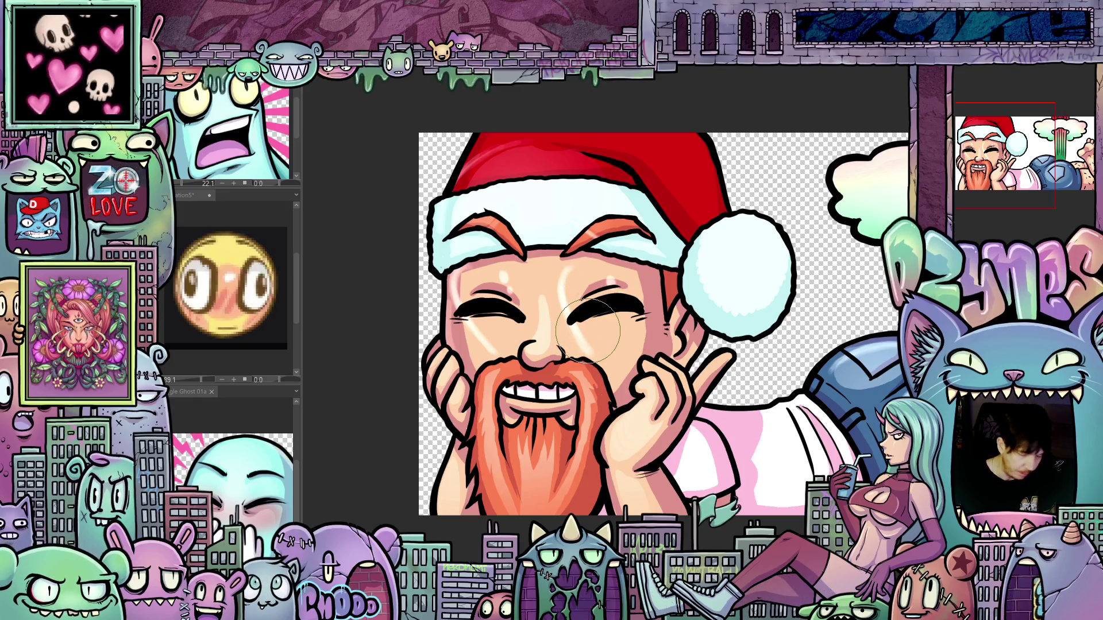
key(bracketleft)
key(bracketleft)
key(bracketleft)
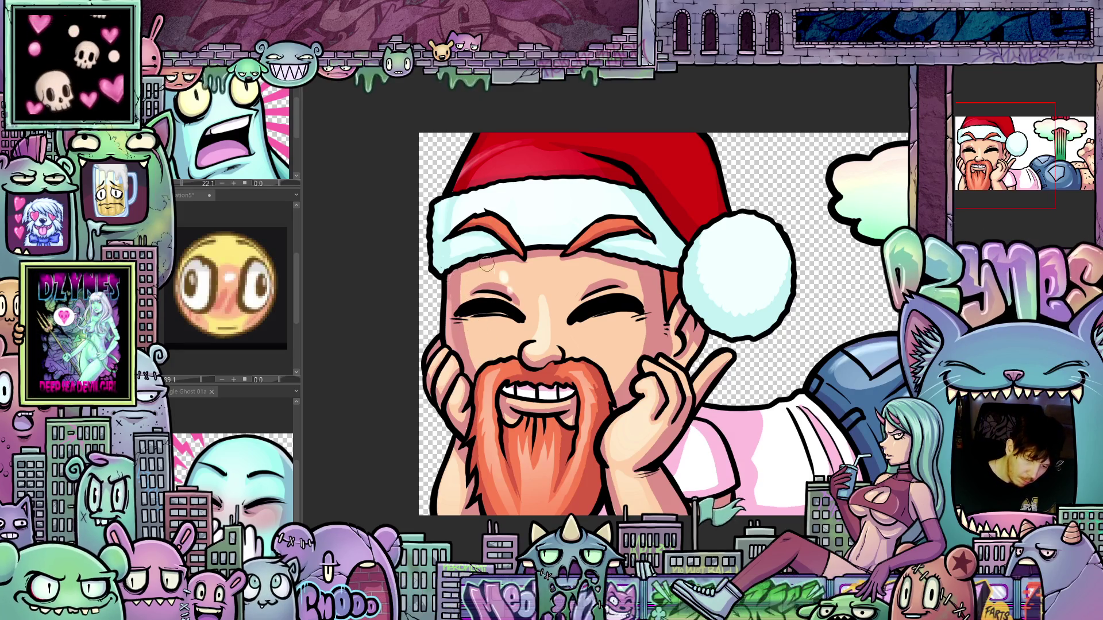
mouse_move(663, 380)
mouse_down()
mouse_move(767, 390)
mouse_move(538, 249)
mouse_move(595, 177)
mouse_move(584, 168)
mouse_move(652, 188)
mouse_move(764, 288)
mouse_move(815, 407)
mouse_move(833, 391)
mouse_up()
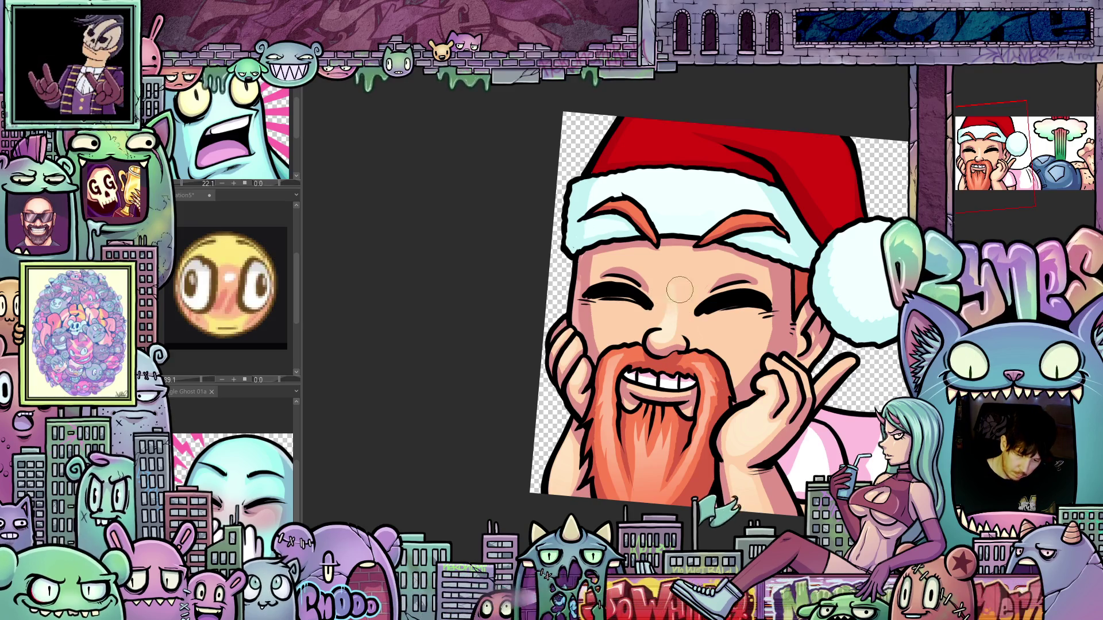
Step: Airbrush soft pink blush on both of Santa's cheeks, refining with oval selections, then deselect
drag(680, 290, 808, 288)
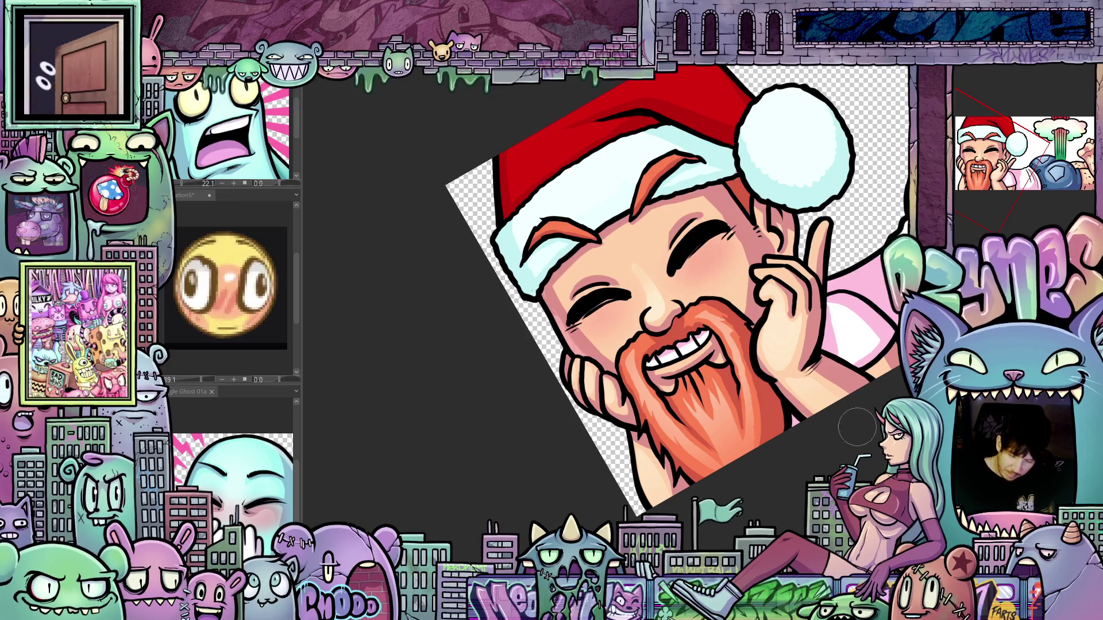
drag(617, 304, 640, 282)
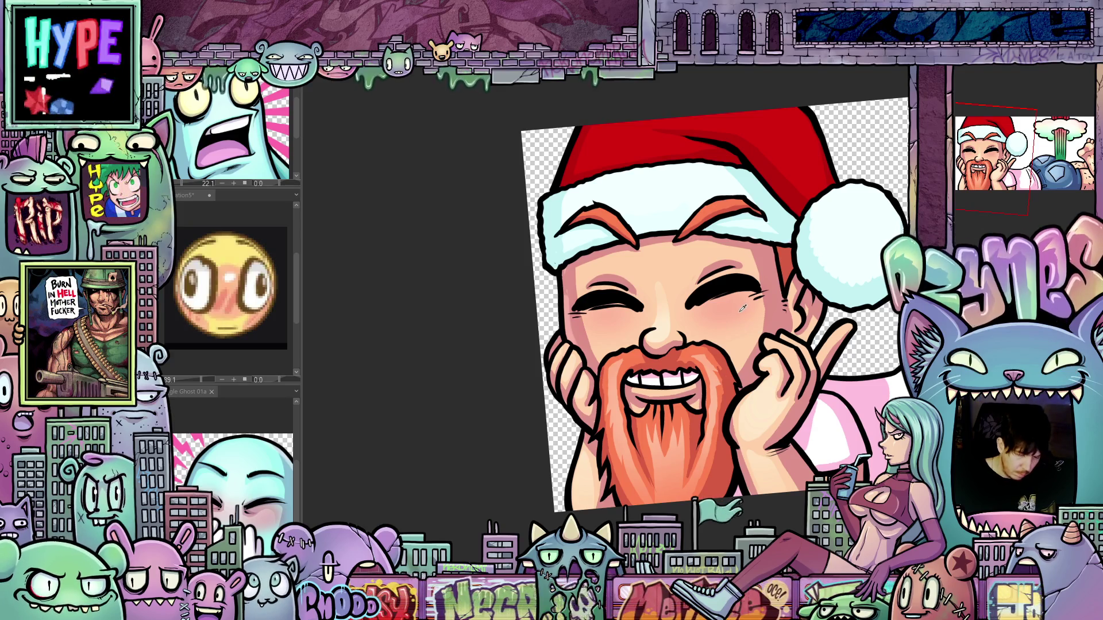
drag(609, 330, 690, 336)
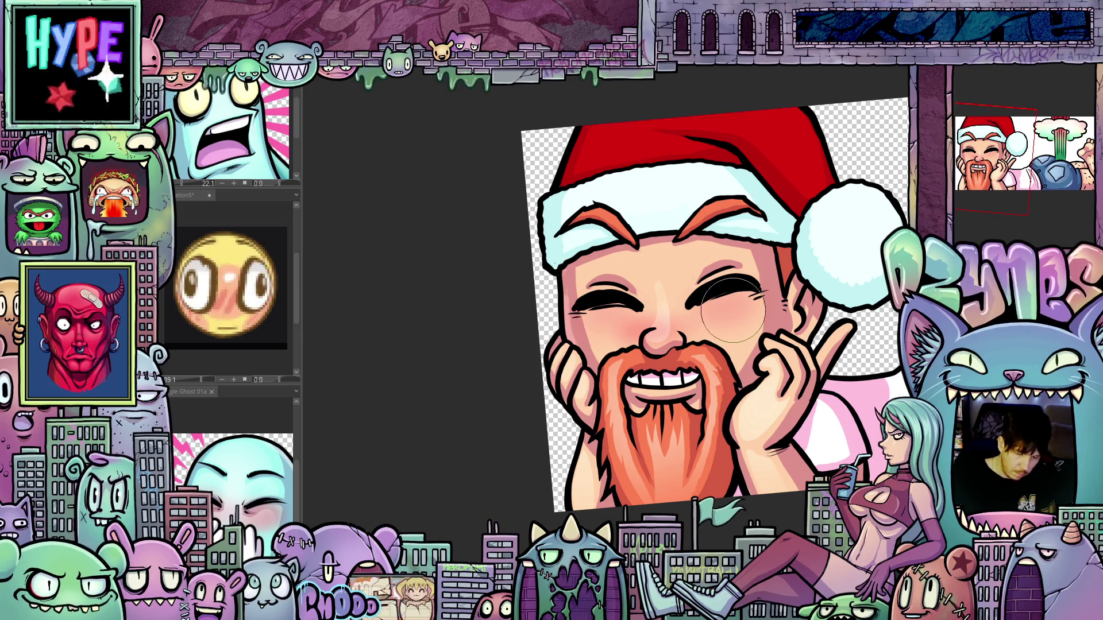
drag(736, 304, 744, 303)
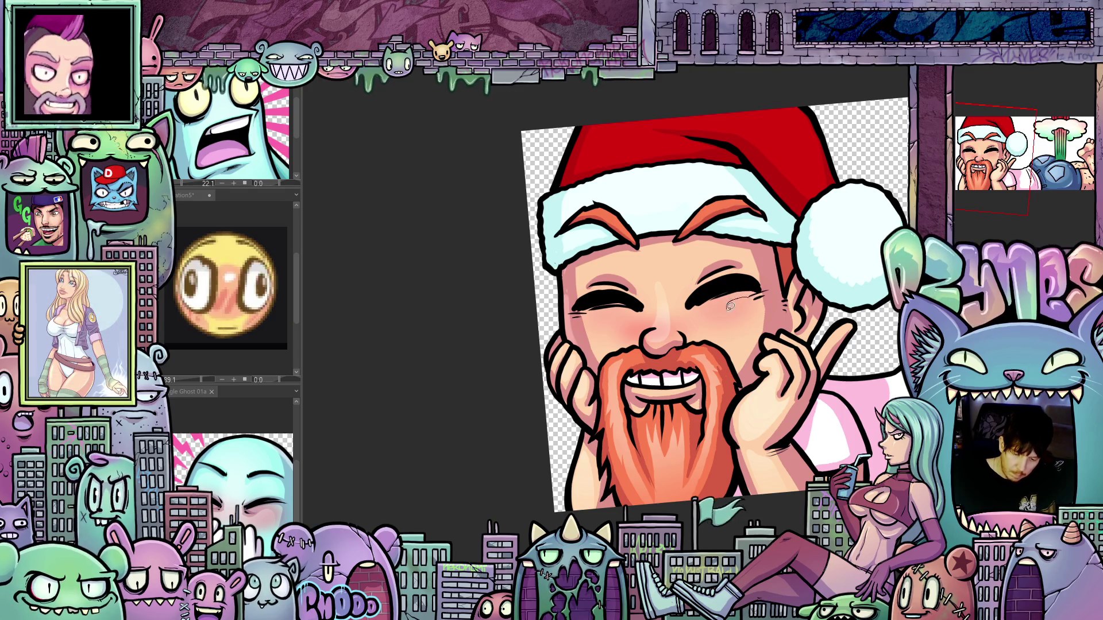
drag(757, 296, 756, 298)
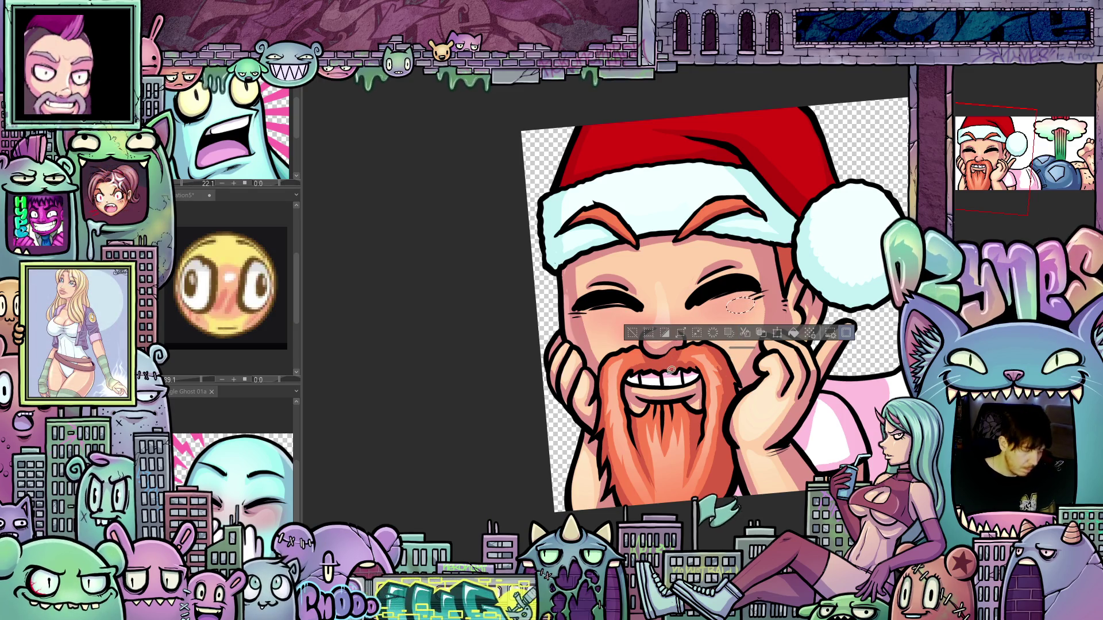
drag(594, 311, 616, 328)
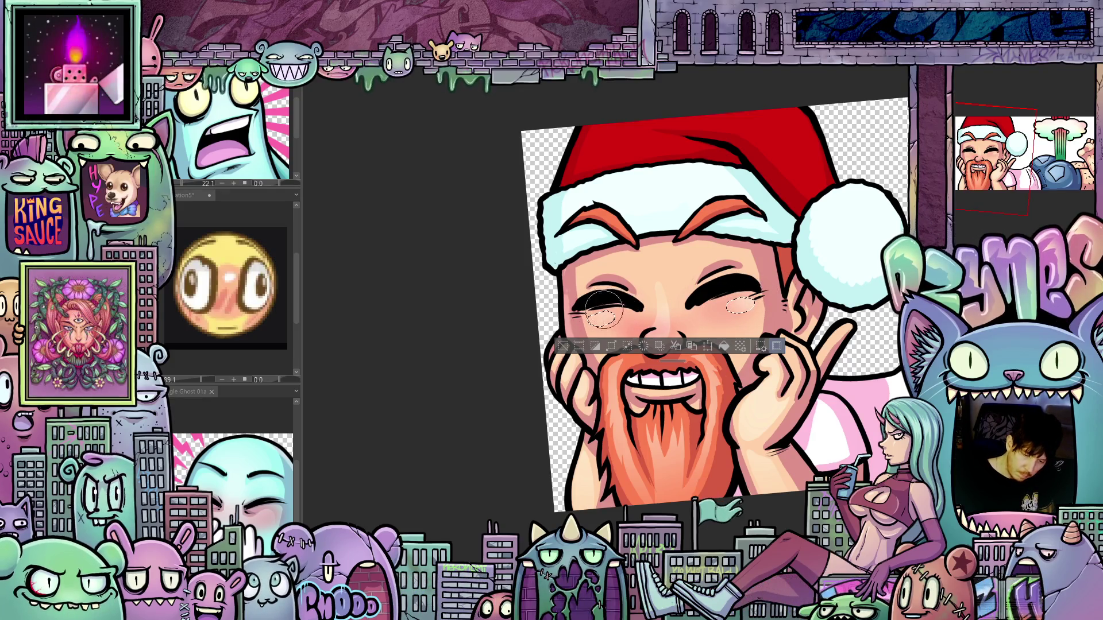
key(ctrl+d)
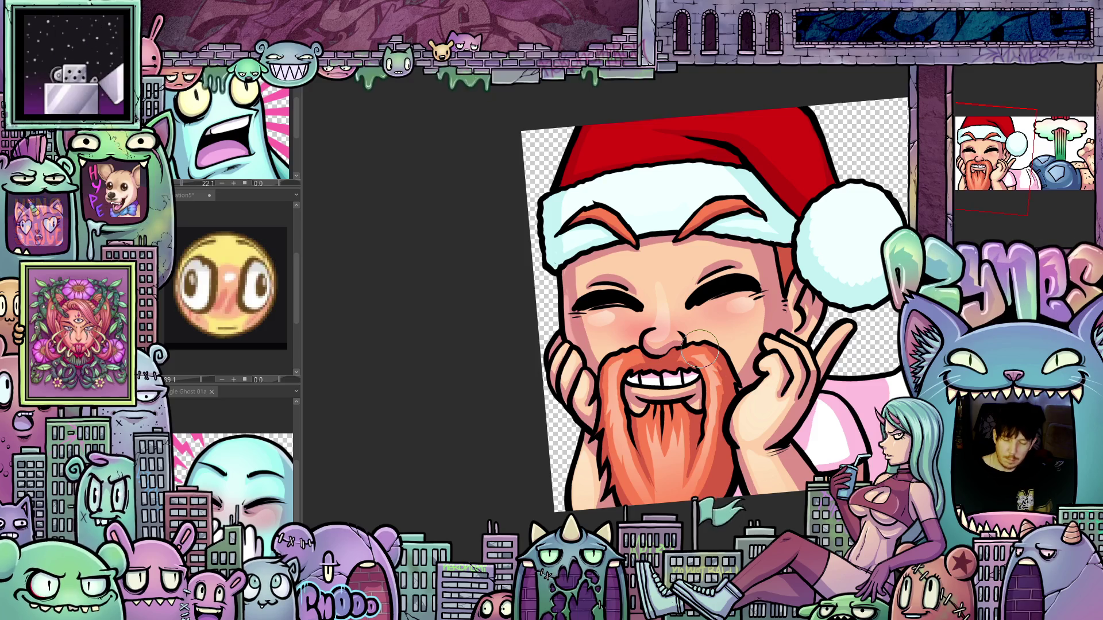
scroll(700, 350, down, 2)
drag(700, 350, 734, 427)
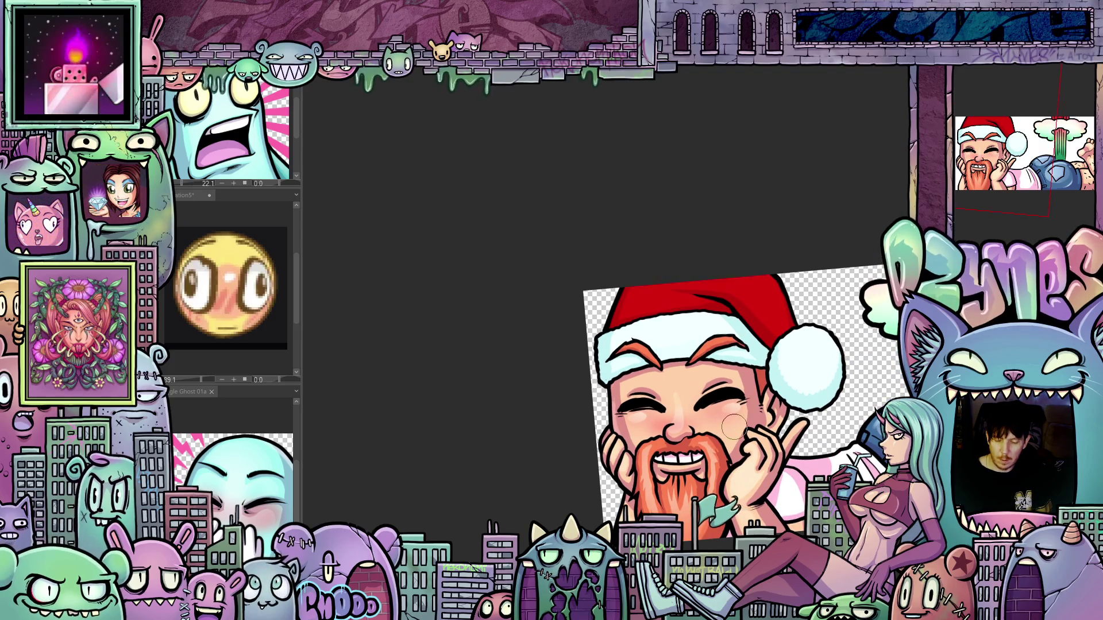
scroll(734, 426, up, 3)
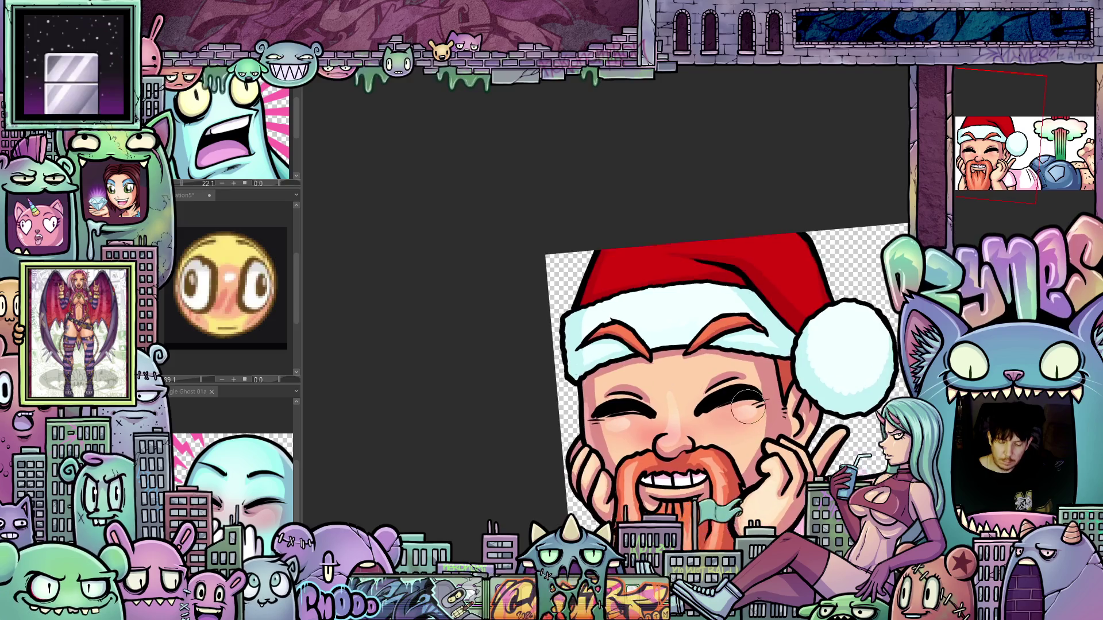
scroll(748, 407, up, 1)
drag(748, 406, 729, 290)
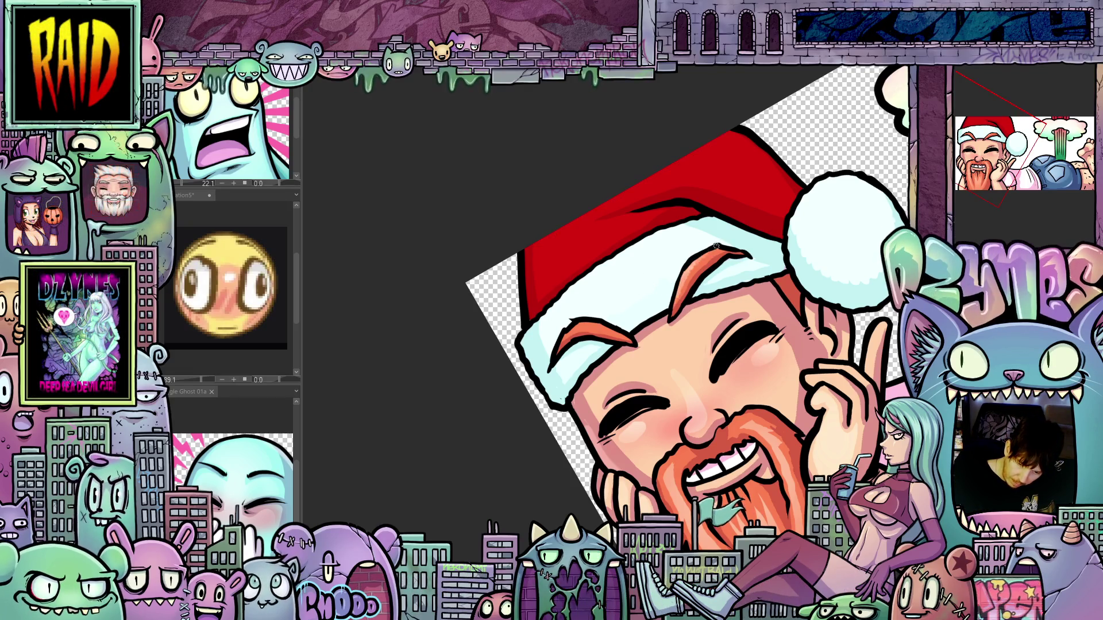
drag(702, 308, 605, 348)
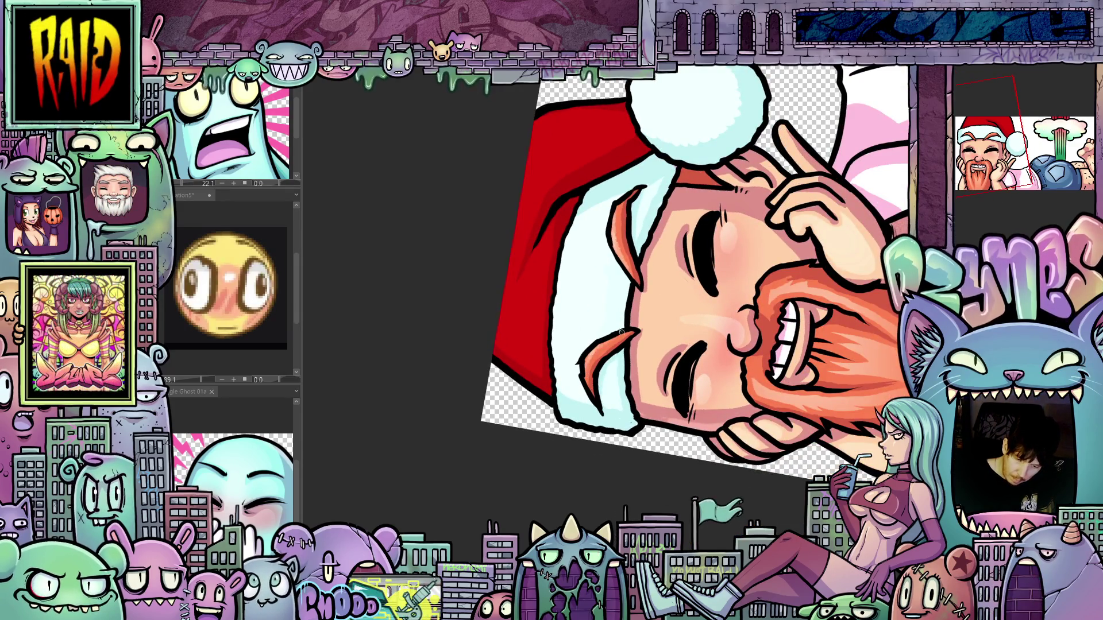
mouse_move(712, 302)
mouse_down()
mouse_move(770, 379)
mouse_move(748, 452)
mouse_move(703, 379)
mouse_move(603, 409)
mouse_up()
scroll(753, 448, down, 2)
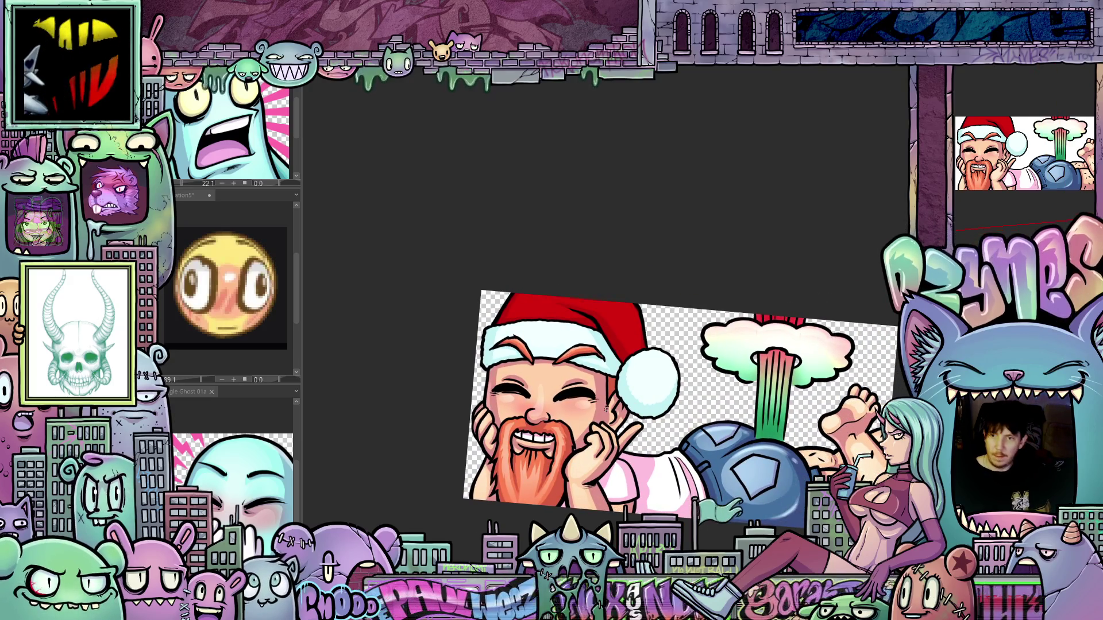
scroll(603, 409, down, 2)
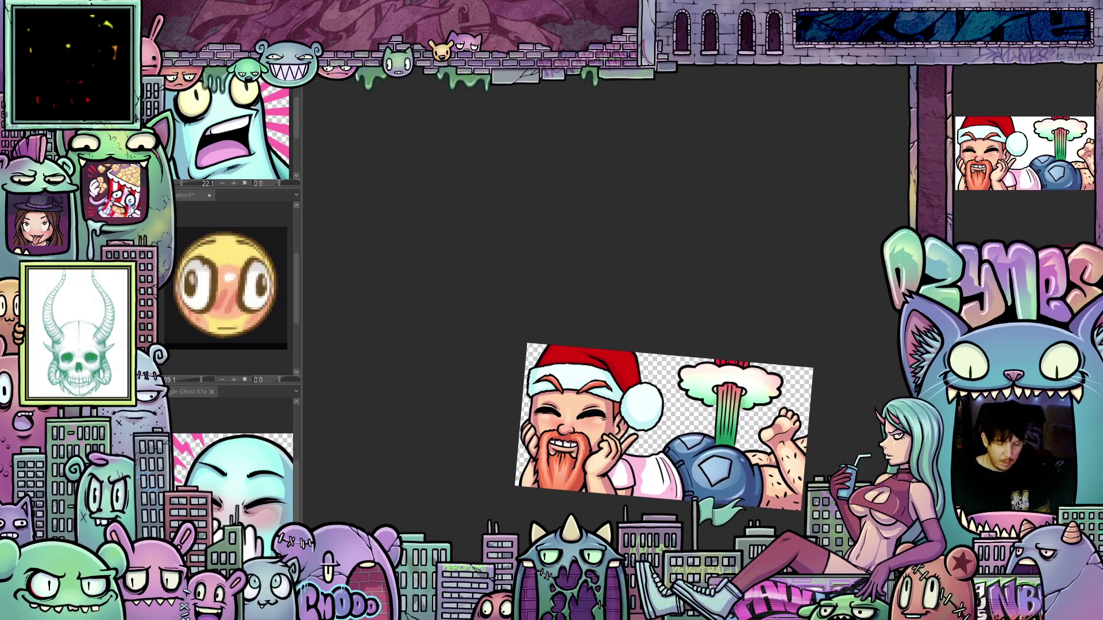
scroll(566, 478, up, 4)
drag(781, 421, 601, 291)
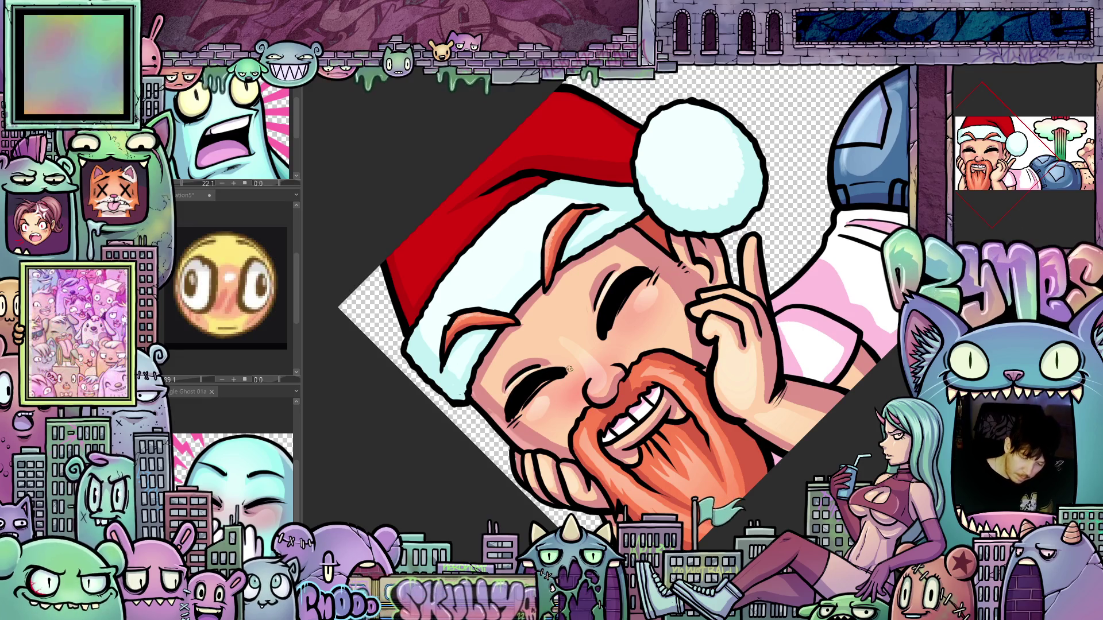
mouse_move(663, 355)
mouse_down()
mouse_move(706, 398)
mouse_move(670, 396)
mouse_up()
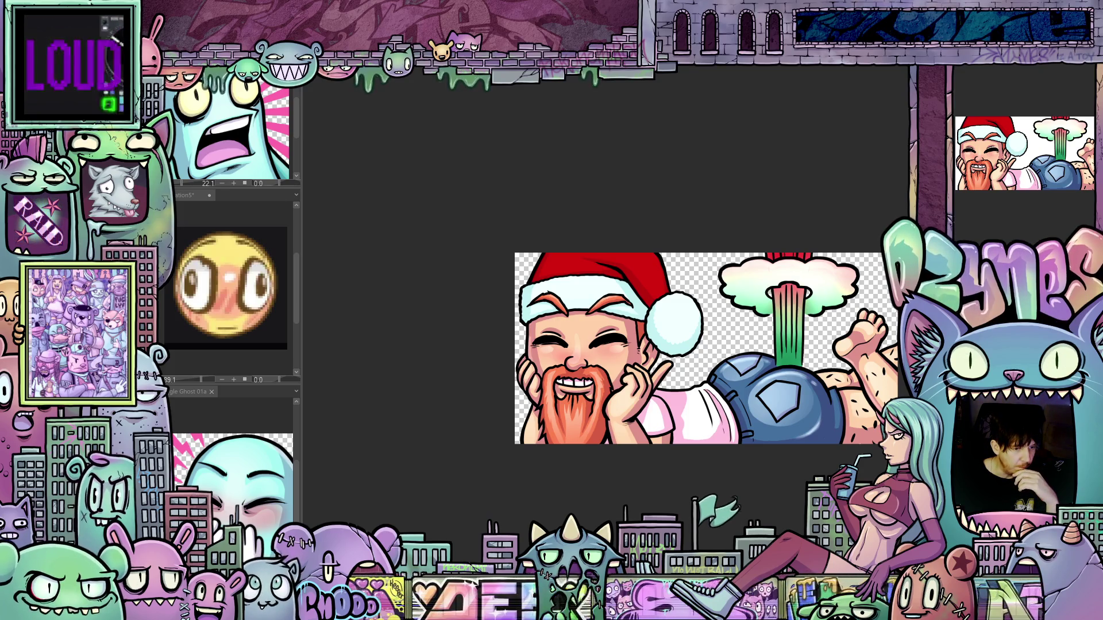
Step: Change the canvas width to 1000 px, anchored at left-middle, keeping Santa's face
click(173, 35)
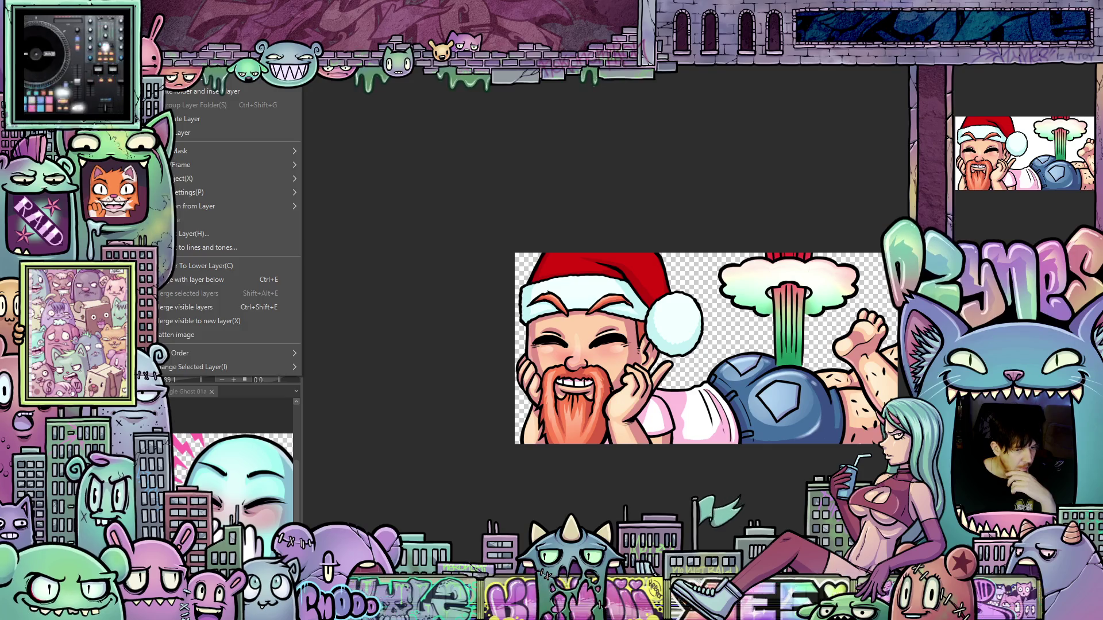
click(206, 334)
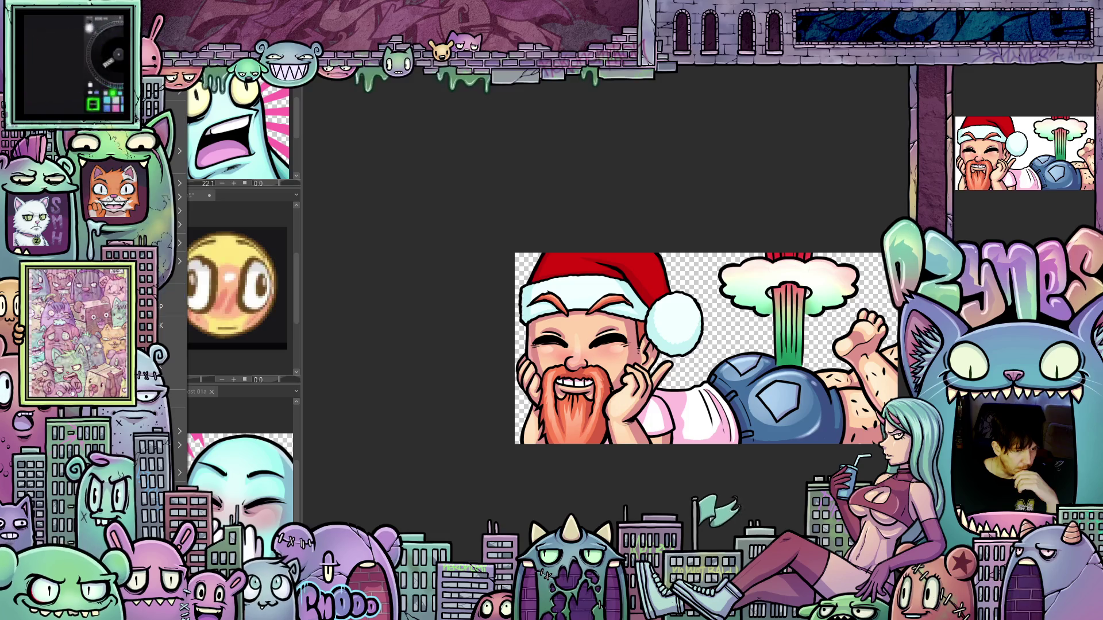
click(172, 36)
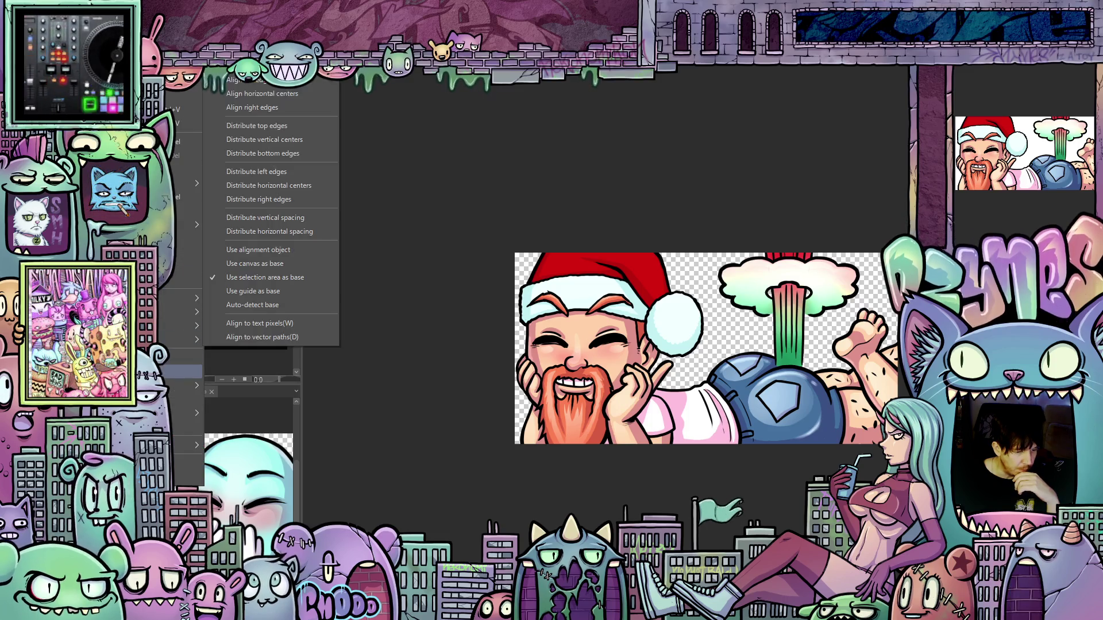
click(183, 386)
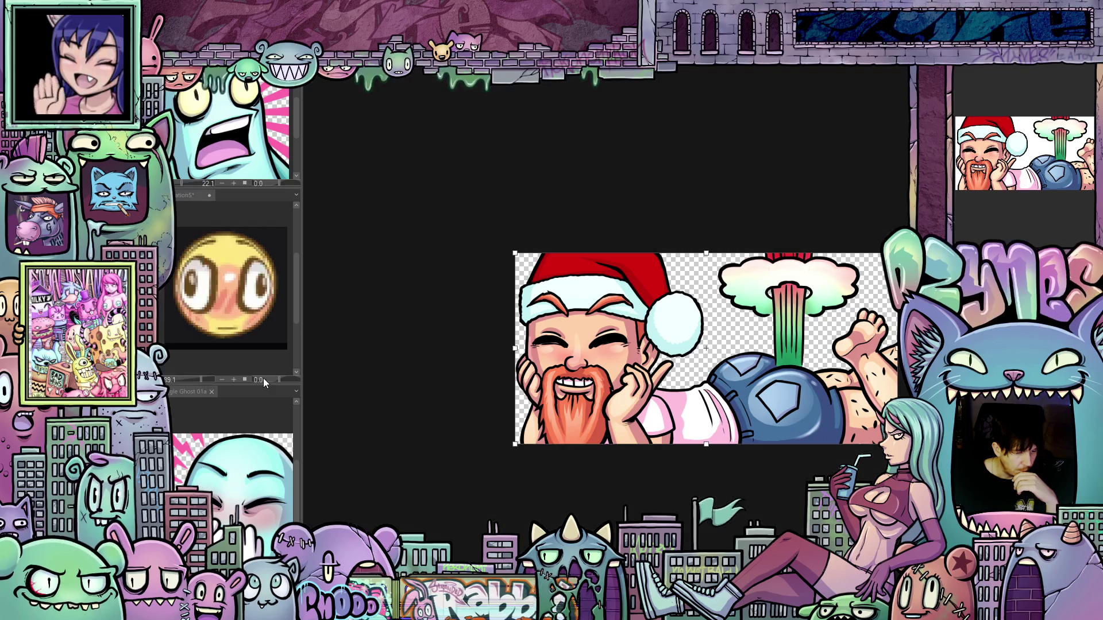
click(293, 479)
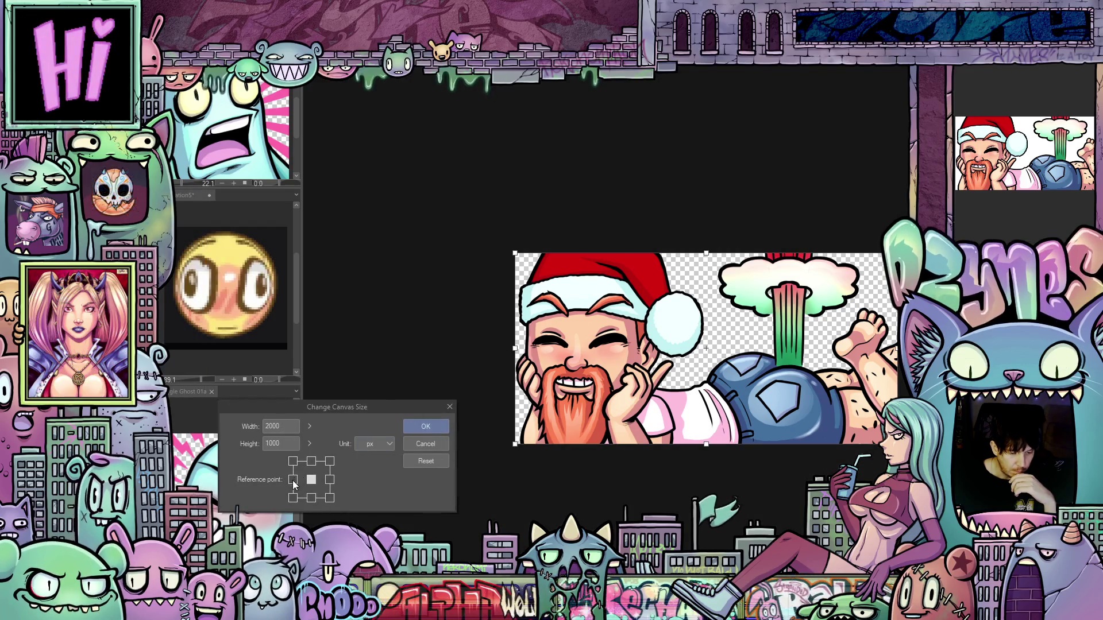
click(289, 426)
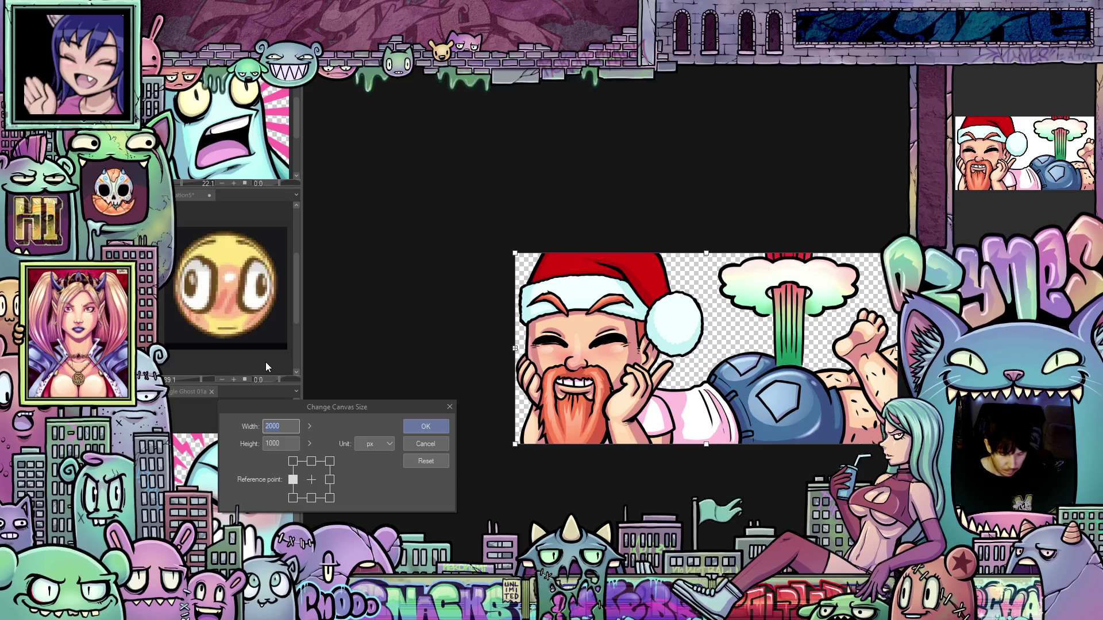
key(BackSpace)
key(BackSpace)
key(BackSpace)
text(1000)
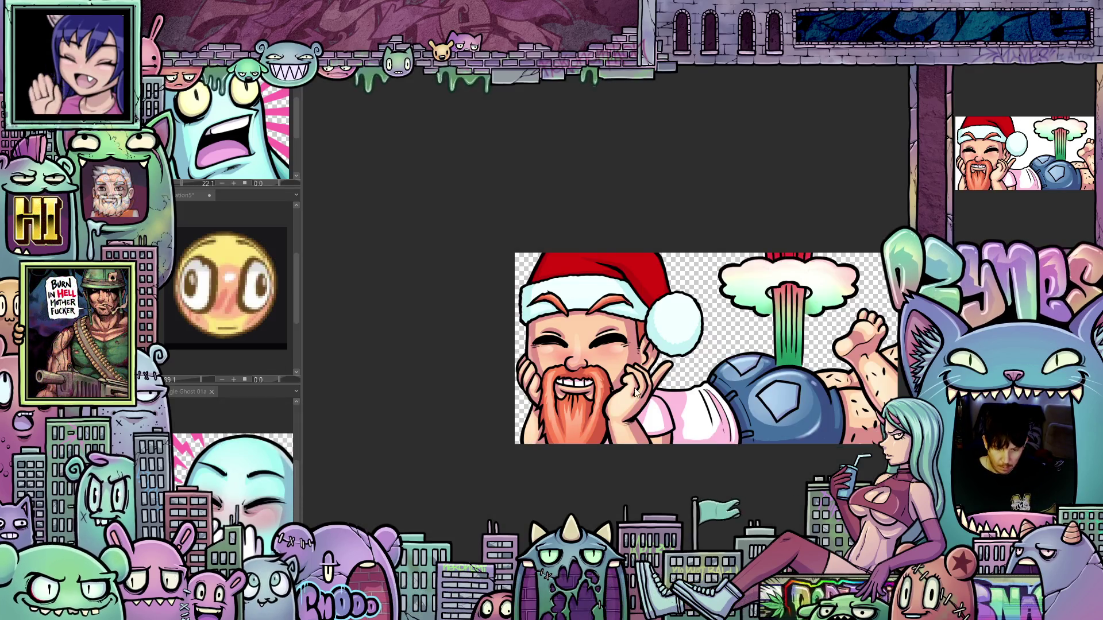
click(433, 427)
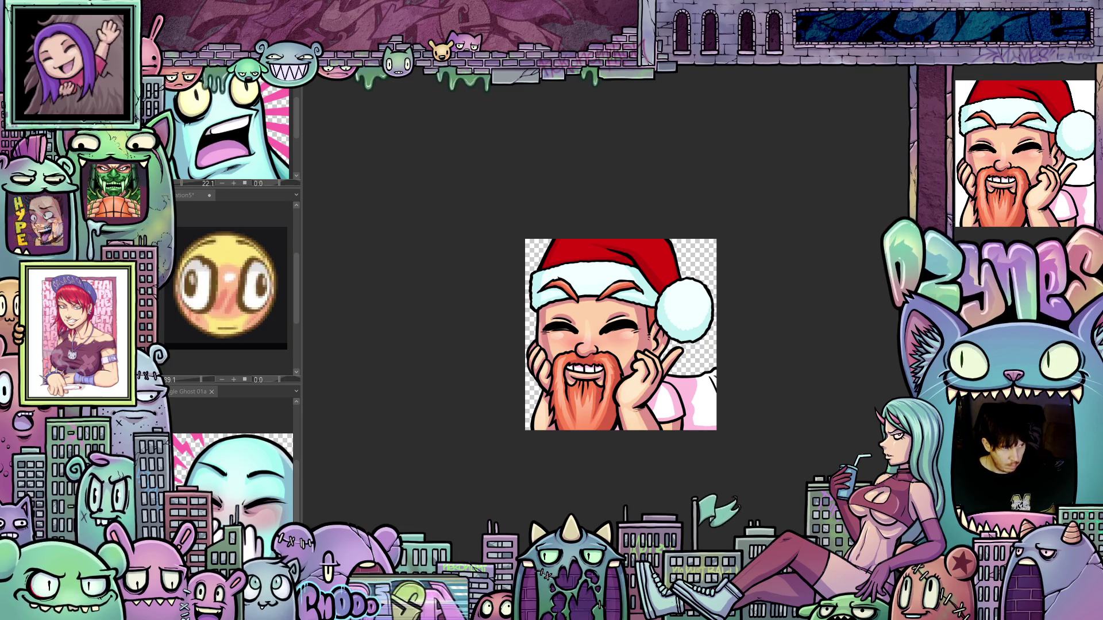
Step: Save the 1000 px square as a flat image, then resize it to 112 × 112 px
key(ctrl+s)
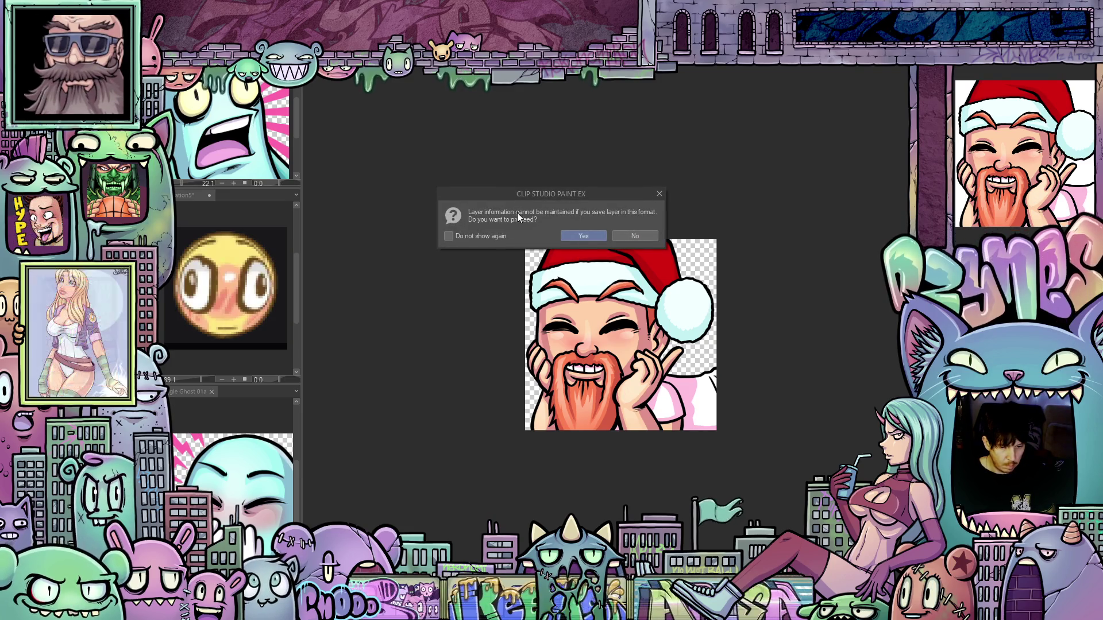
click(573, 234)
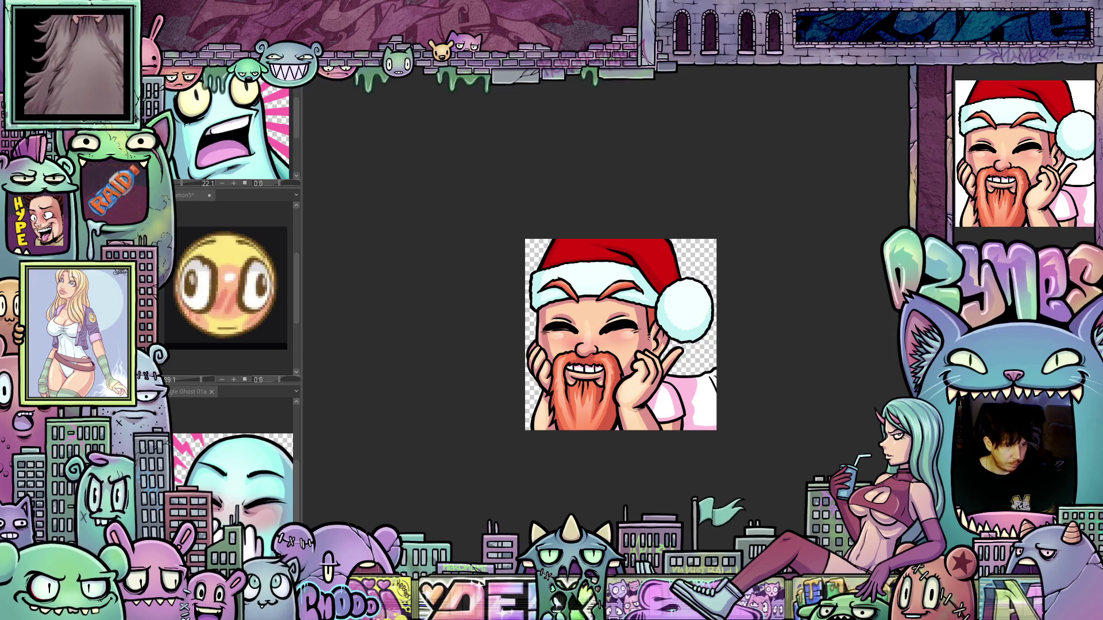
key(ctrl+alt+i)
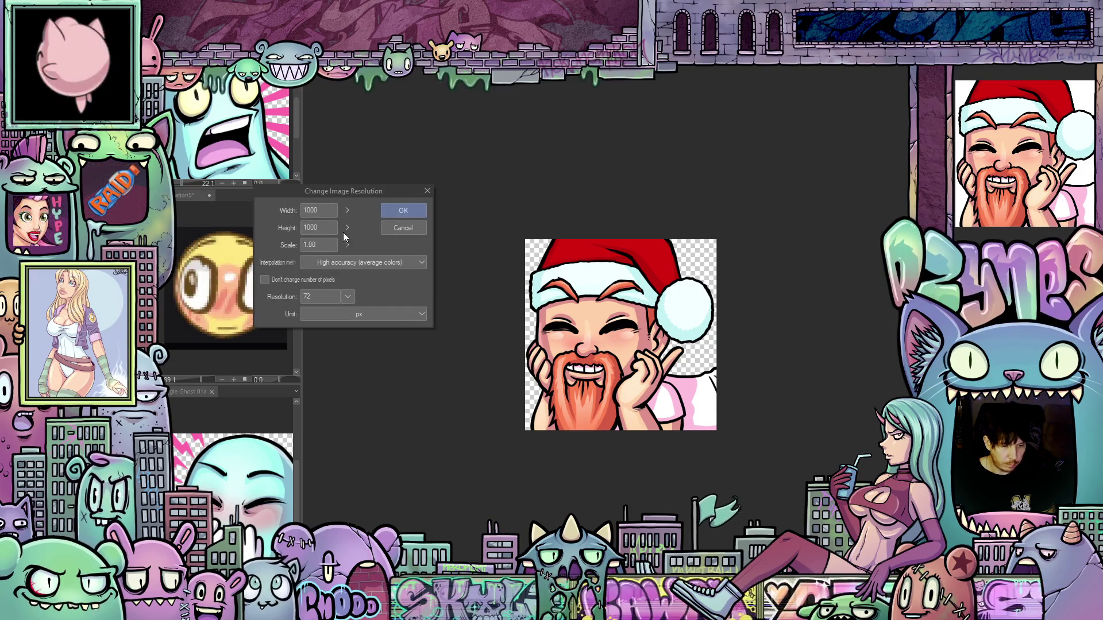
text(112)
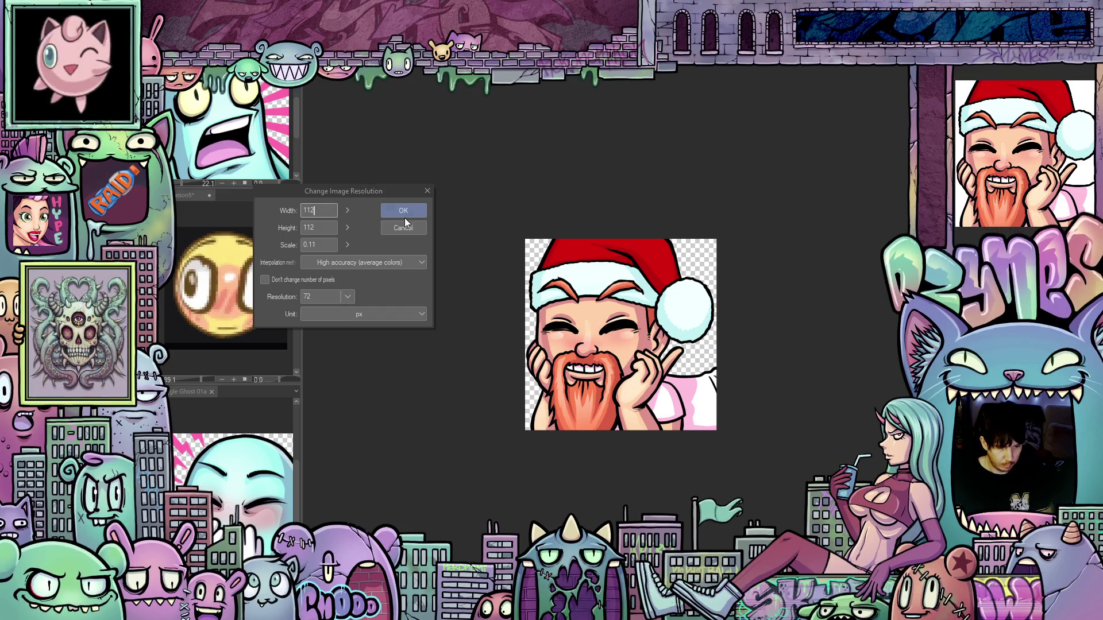
click(405, 212)
scroll(593, 316, up, 3)
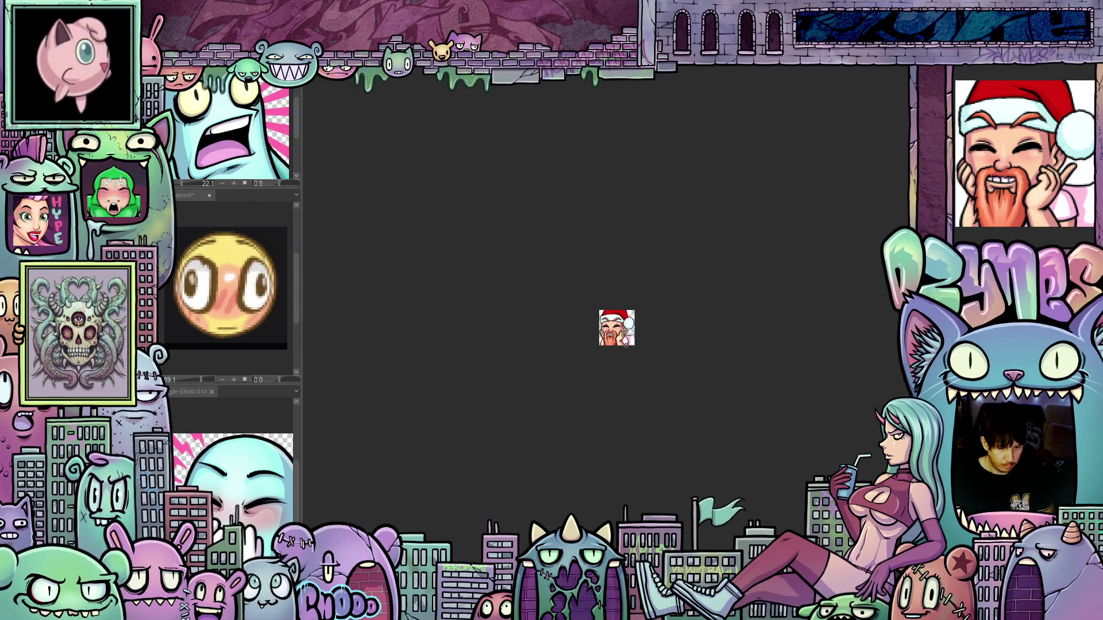
Step: Zoom to inspect the 112 px emote, widen the left dock, and restore the full 2000×1000 artwork
scroll(593, 317, up, 2)
scroll(643, 325, up, 2)
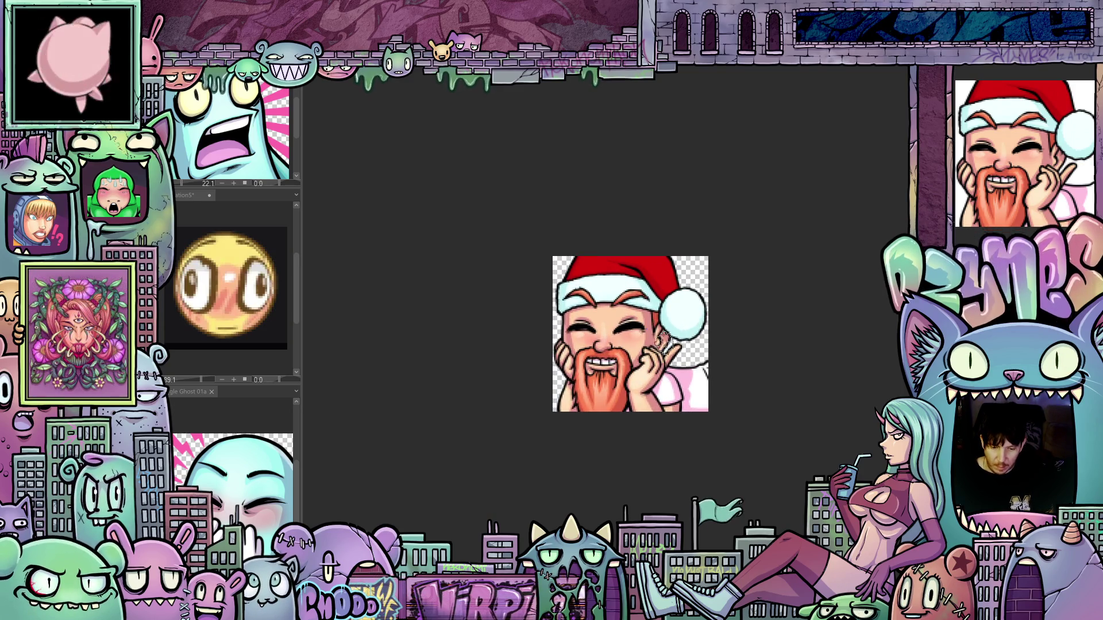
scroll(655, 333, up, 1)
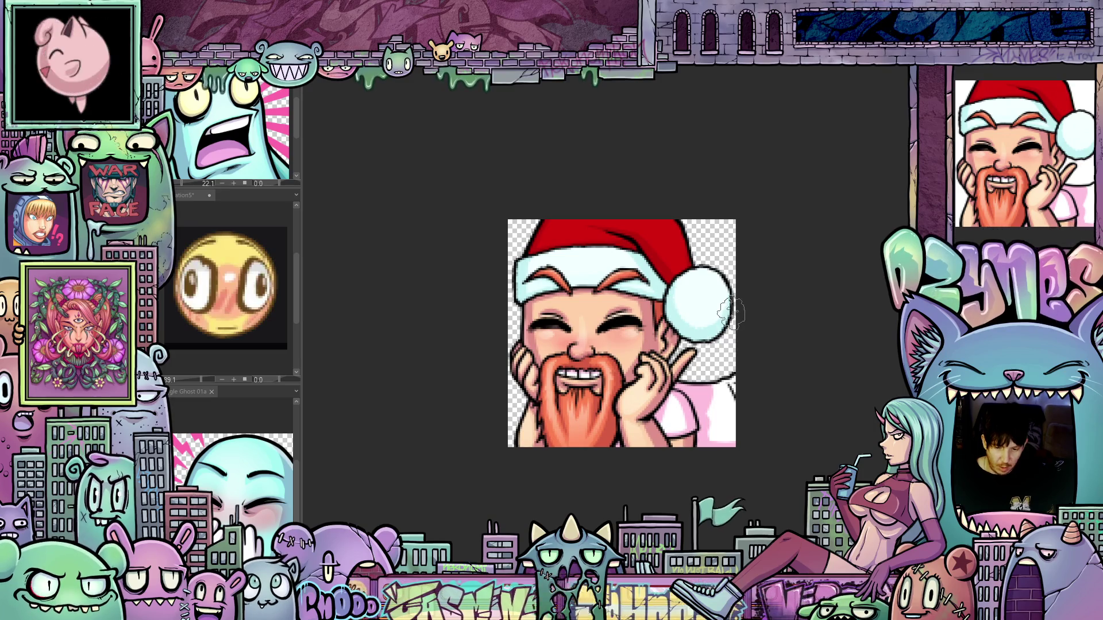
scroll(731, 313, down, 2)
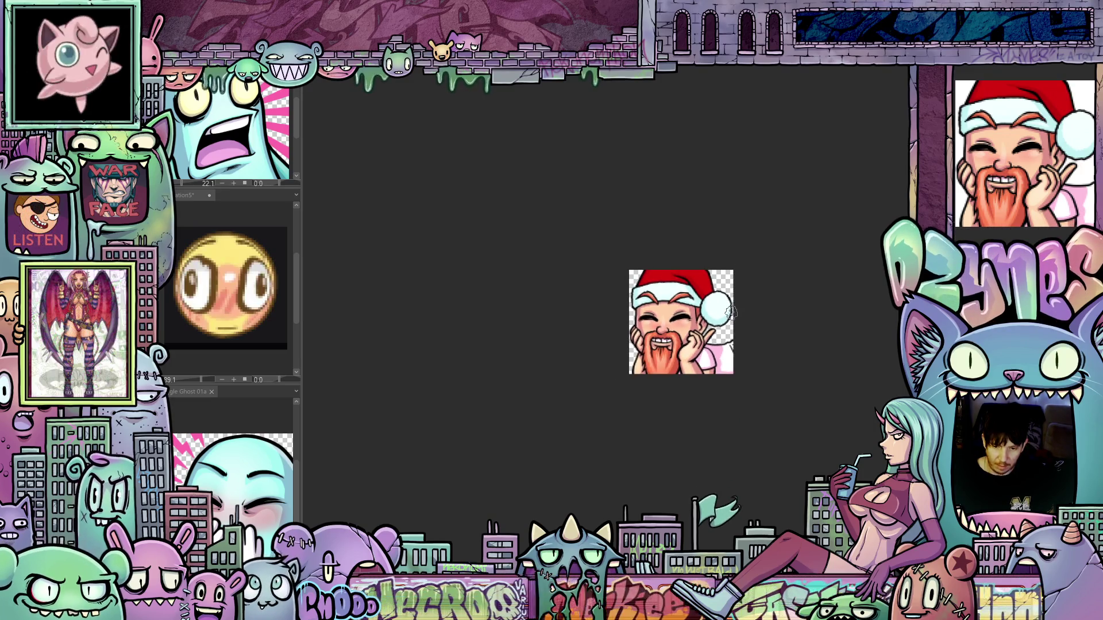
scroll(732, 313, up, 2)
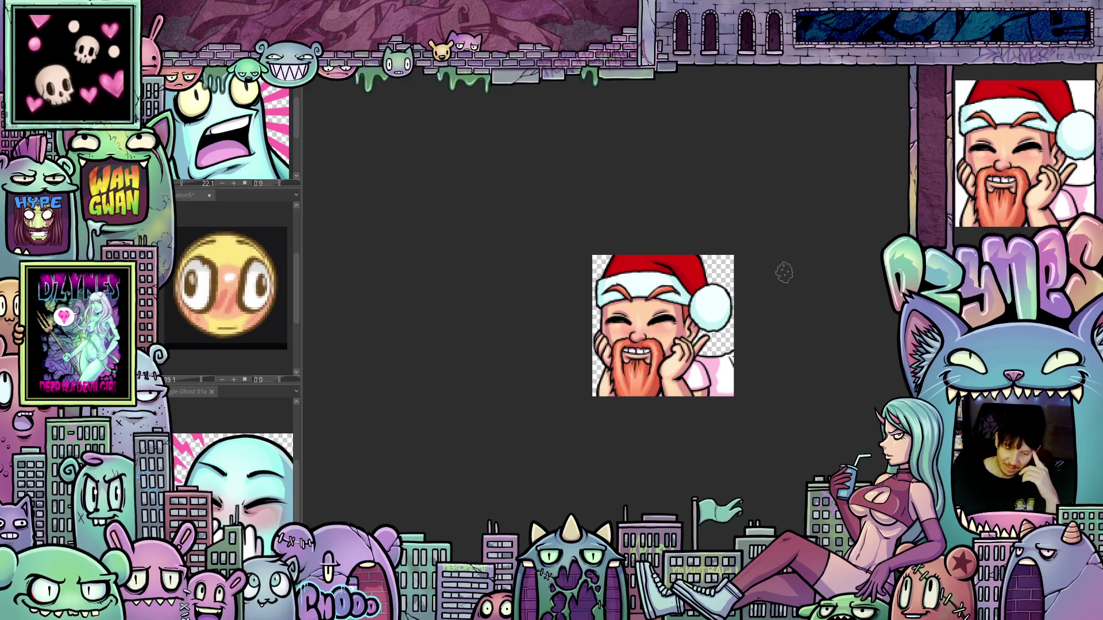
scroll(784, 271, down, 1)
scroll(799, 267, up, 4)
scroll(789, 271, down, 2)
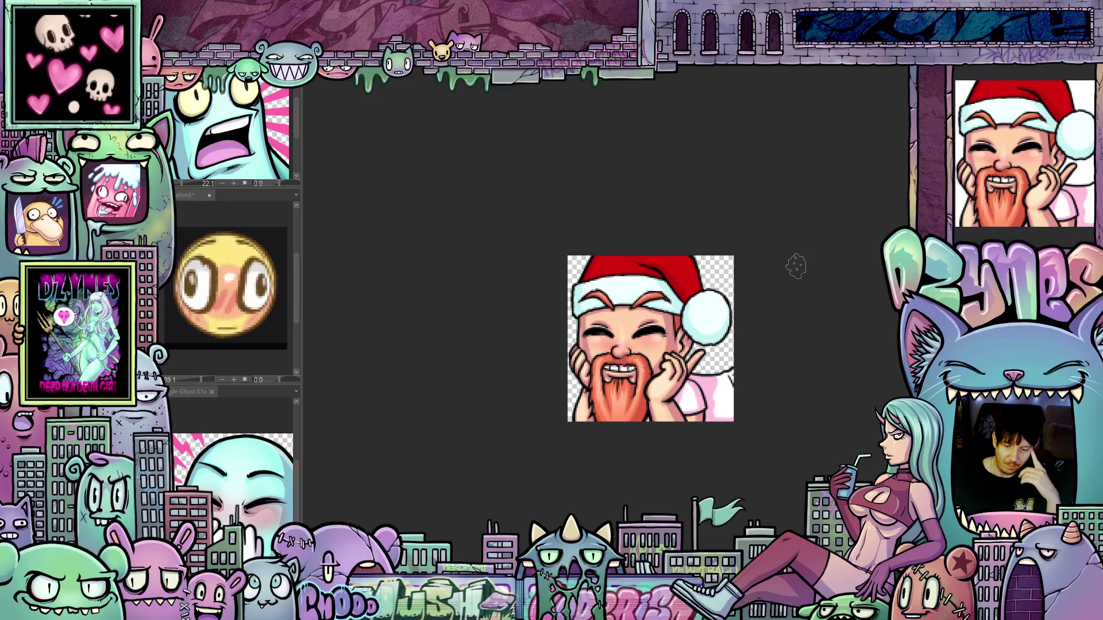
scroll(793, 264, up, 2)
scroll(783, 268, down, 2)
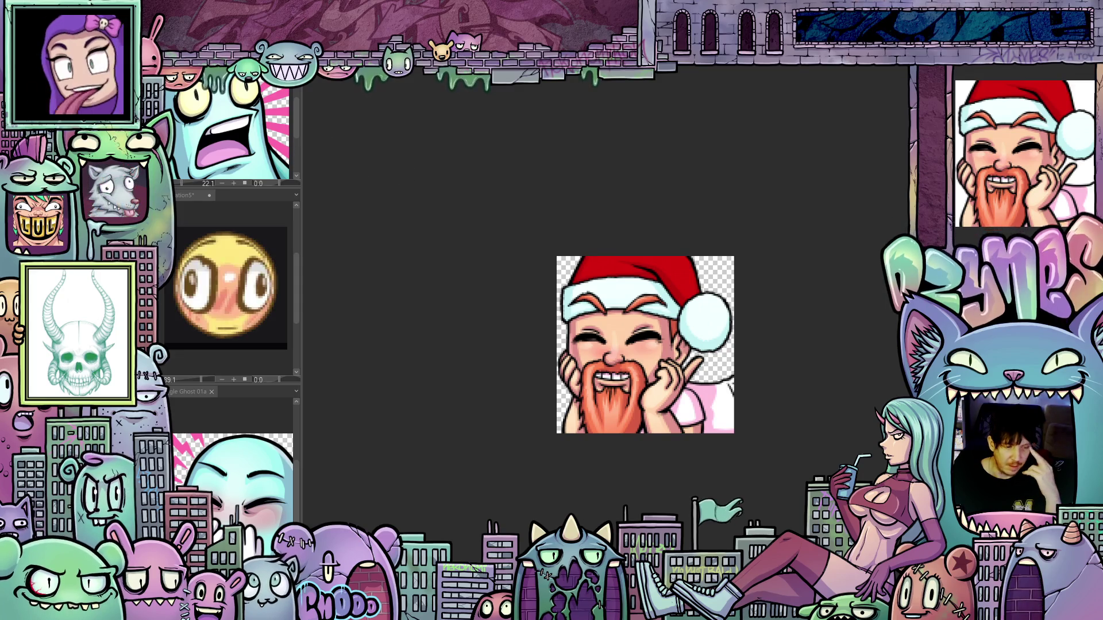
drag(187, 125, 179, 126)
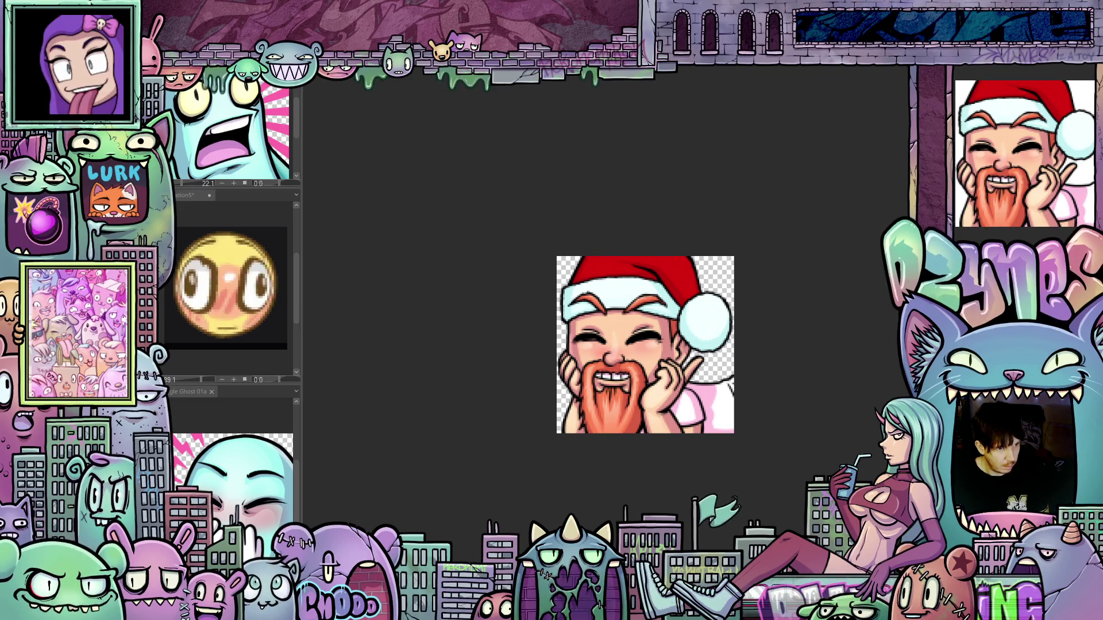
click(592, 236)
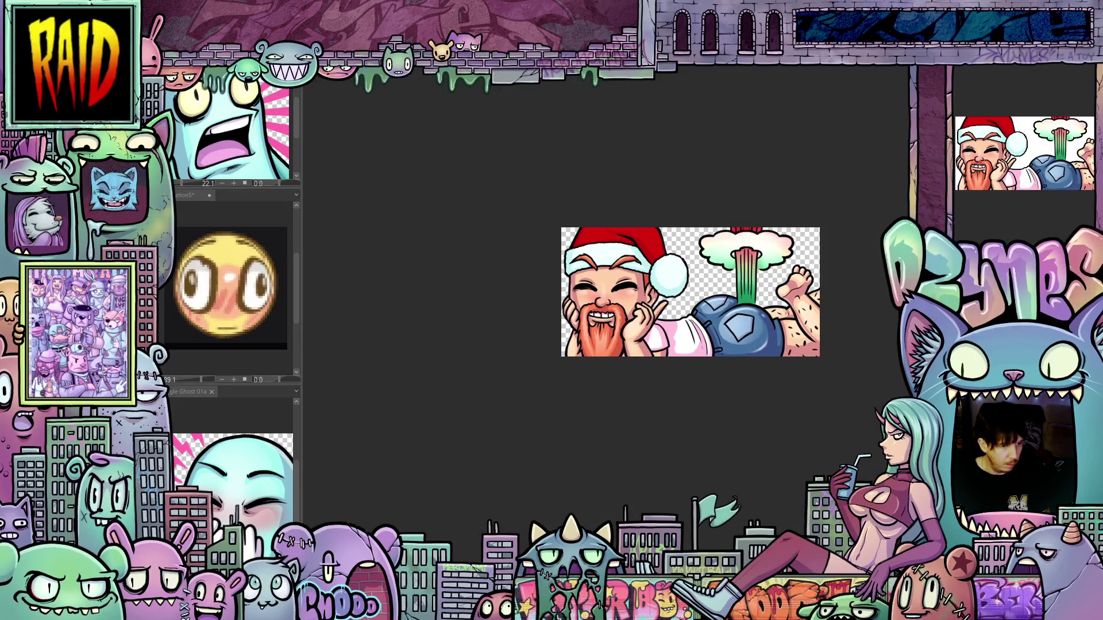
Step: Change the canvas width to 1000 px, anchored right to keep the explosion half, then zoom in
right_click(172, 370)
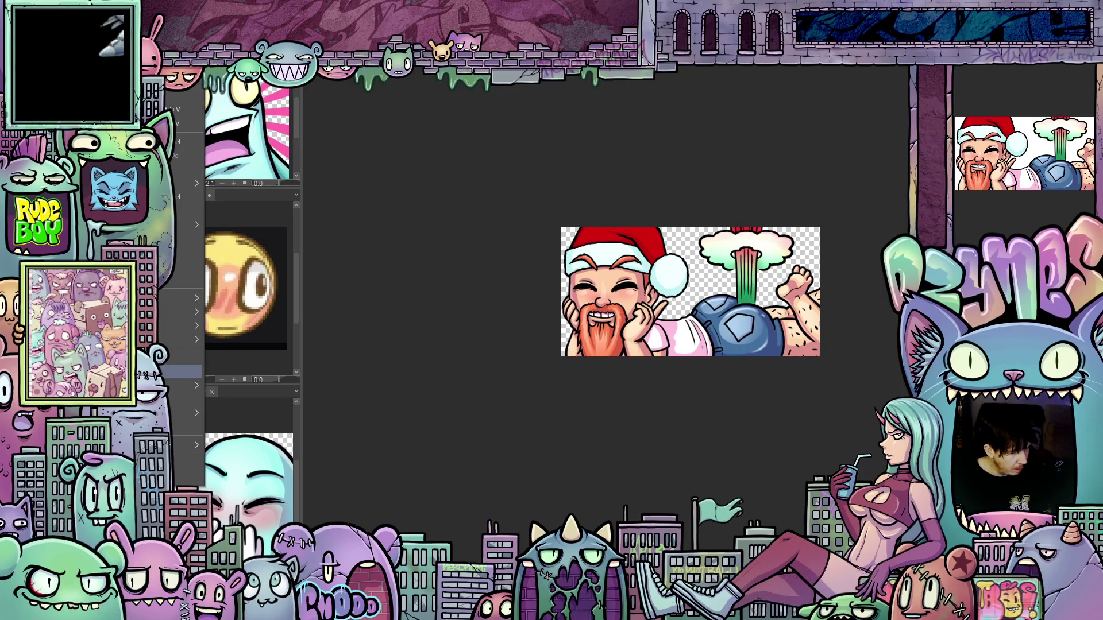
click(181, 371)
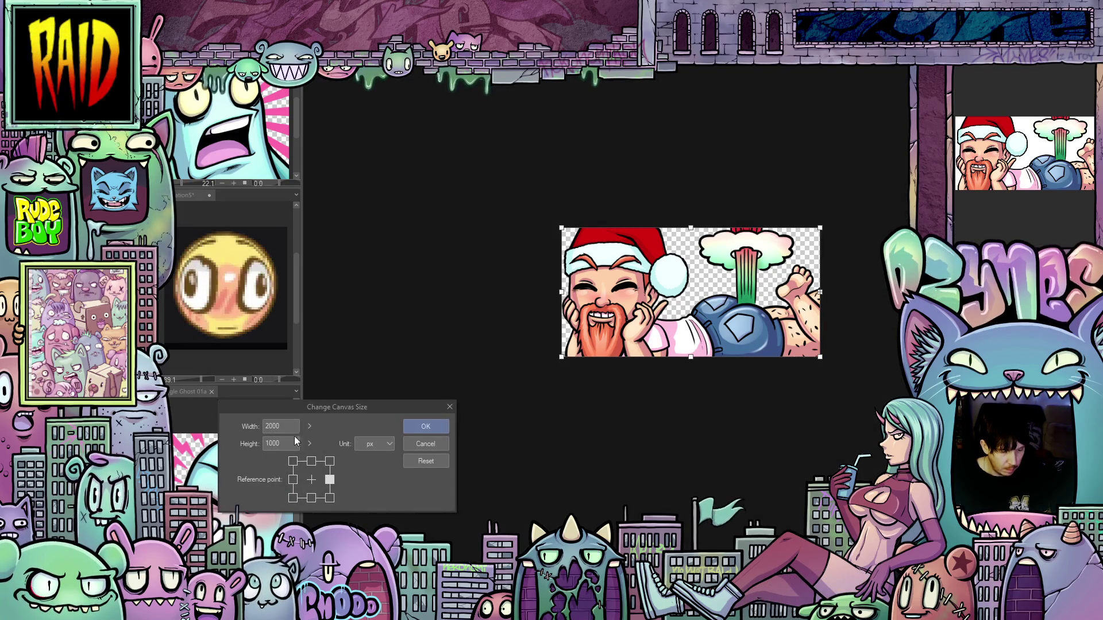
text(1000)
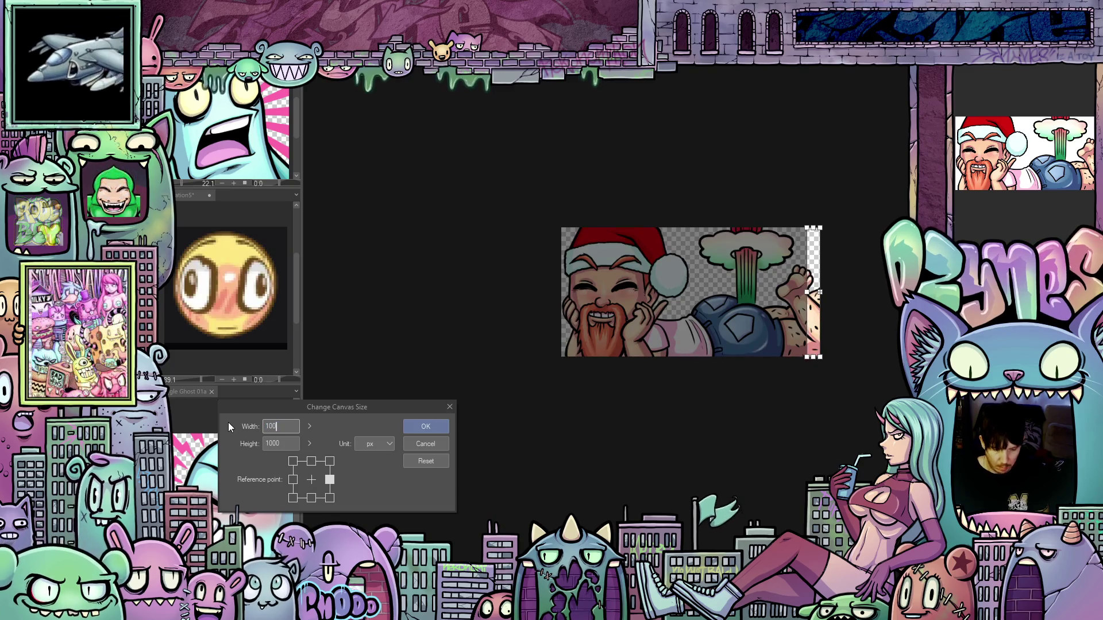
click(430, 426)
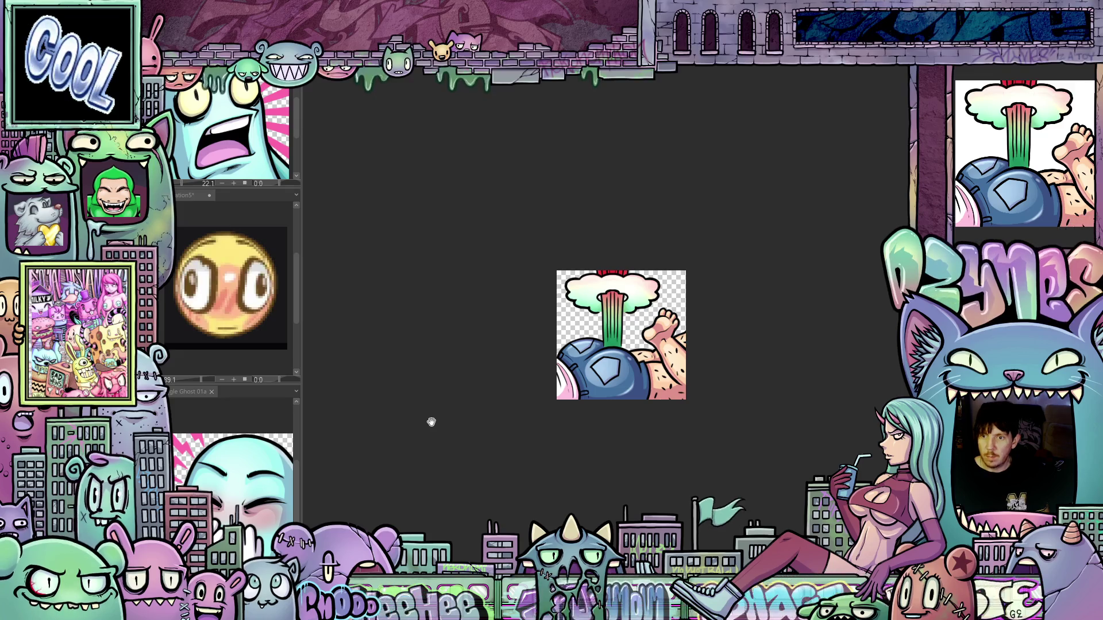
scroll(605, 315, up, 4)
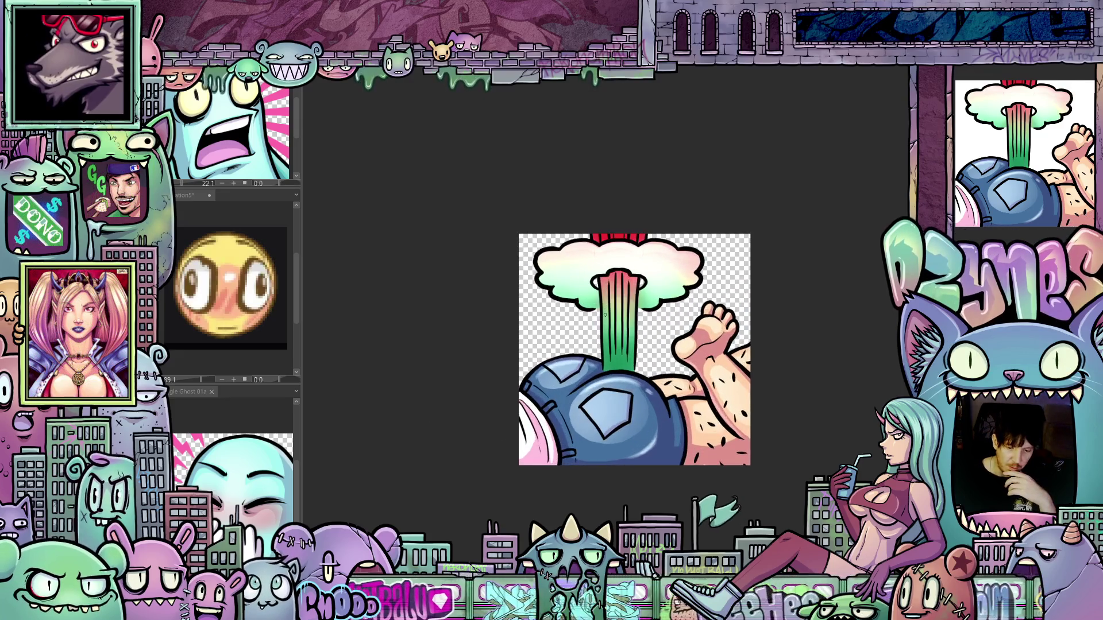
scroll(605, 315, up, 2)
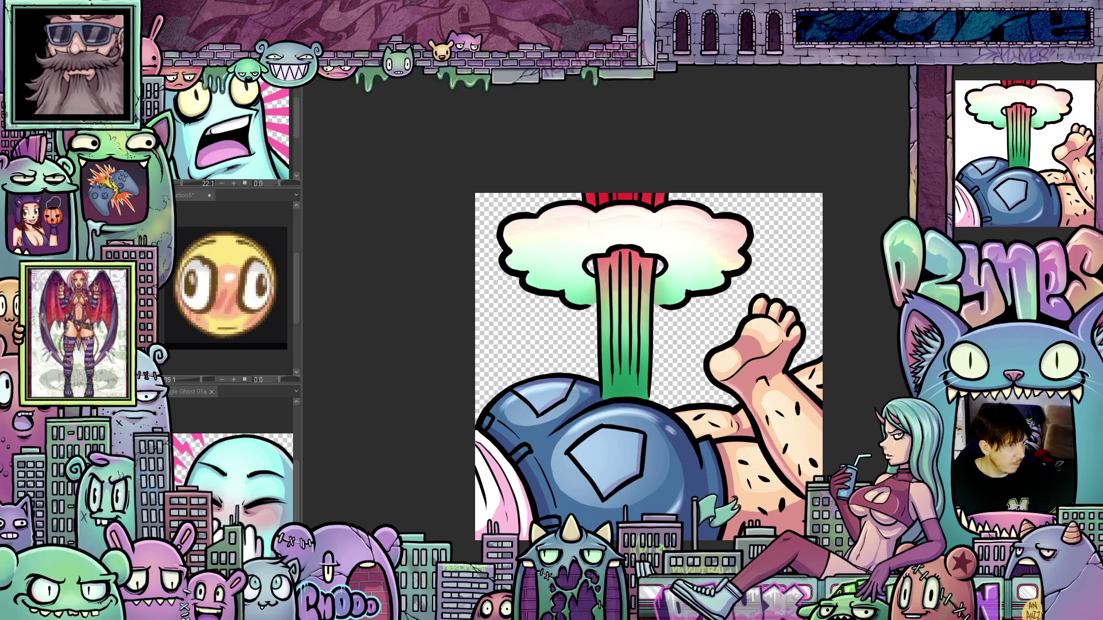
Step: Save the 1000 px explosion half as a flat image, then set its resolution width to 112 px
key(ctrl+s)
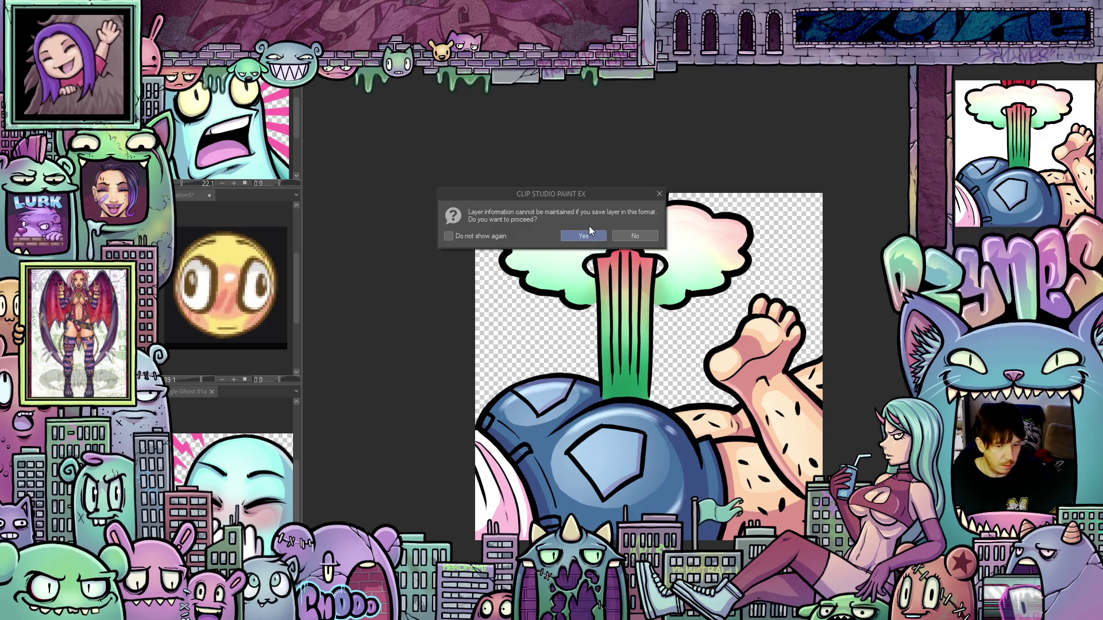
click(598, 238)
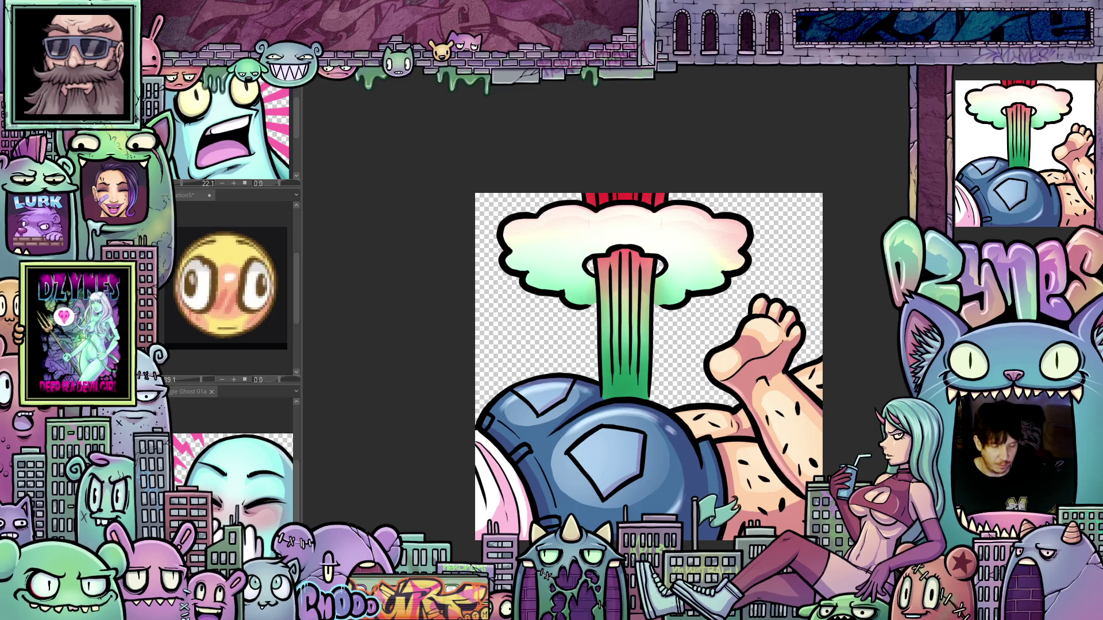
key(alt+e)
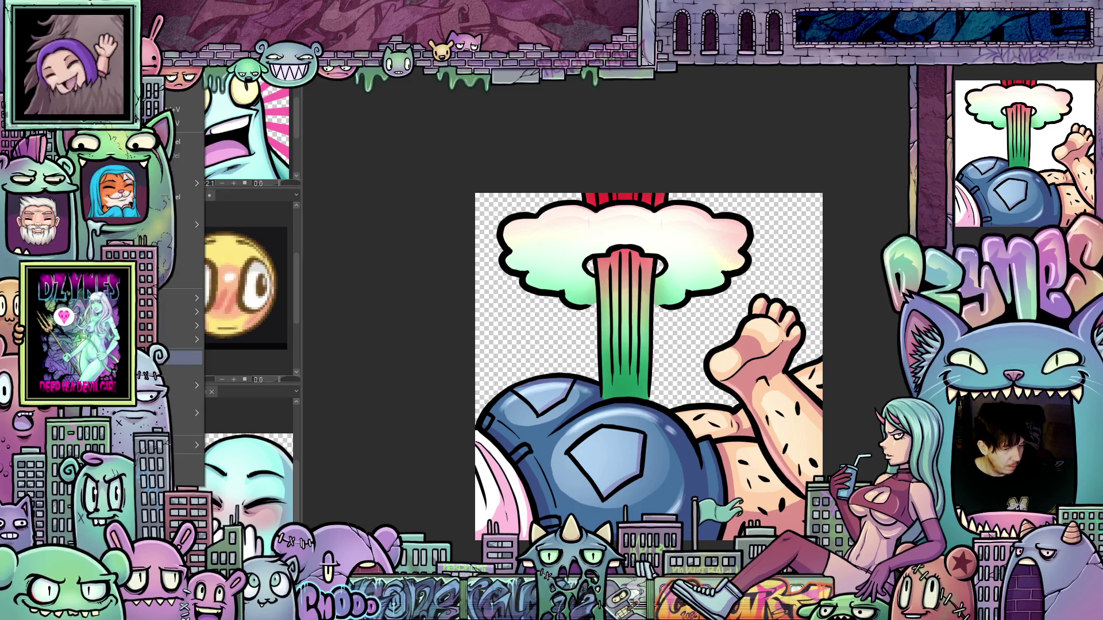
key(Return)
double_click(331, 211)
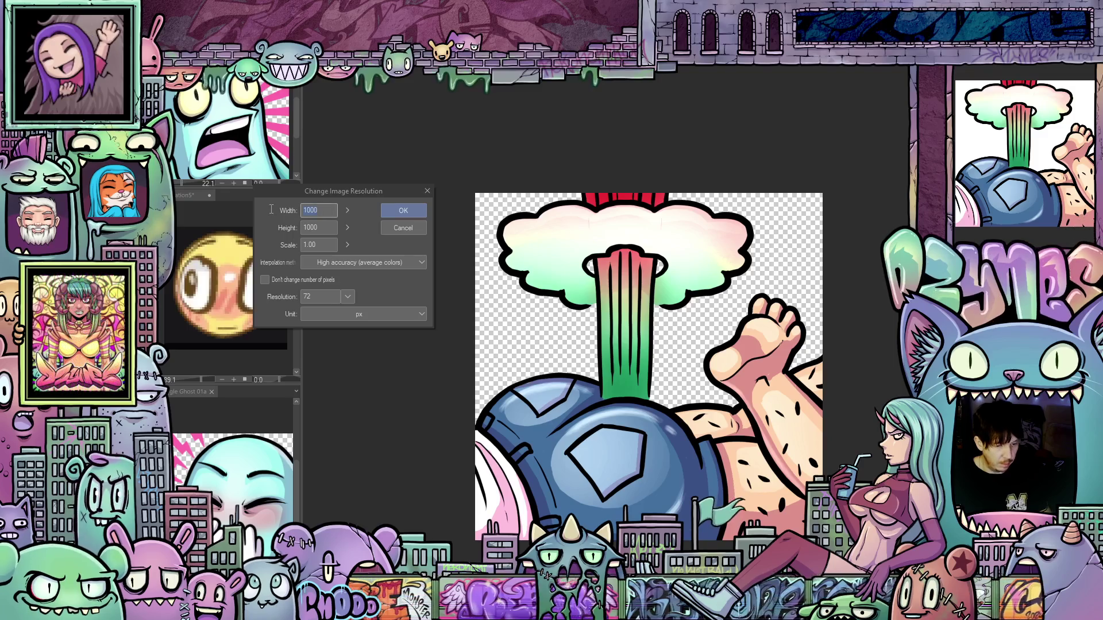
text(112)
click(395, 210)
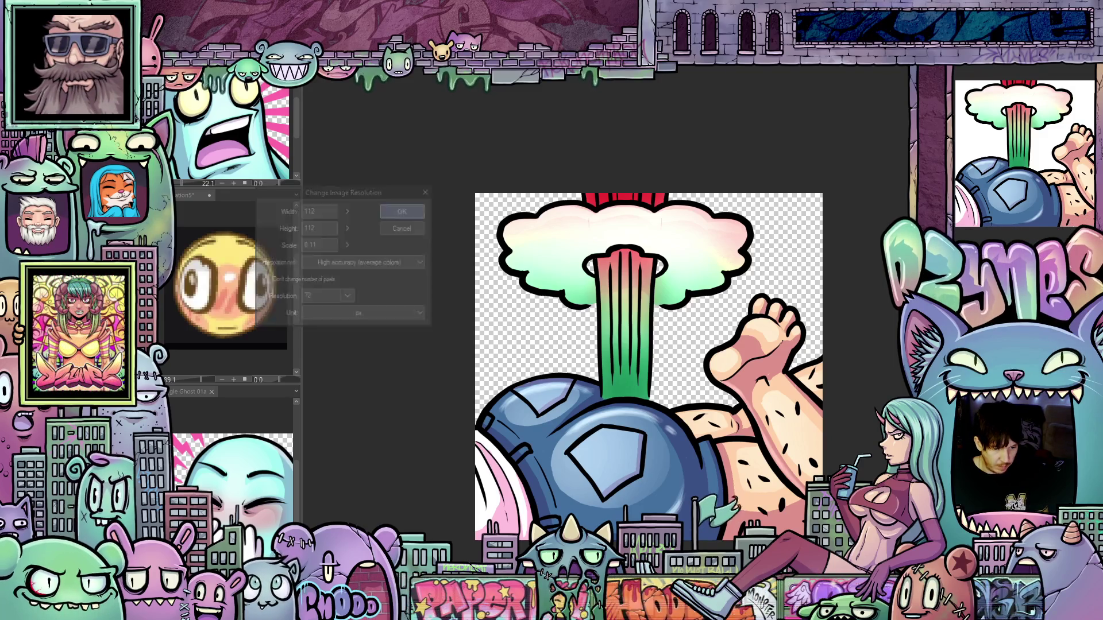
Step: Zoom in on the 112 px explosion emote and save it as a flat image
scroll(621, 328, up, 4)
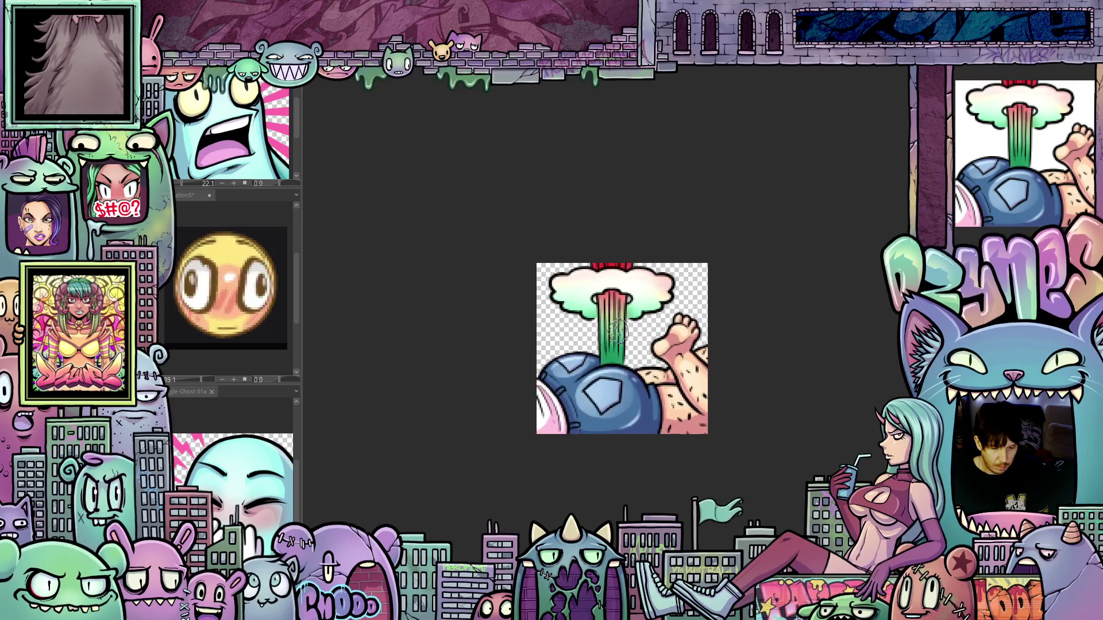
scroll(633, 408, up, 1)
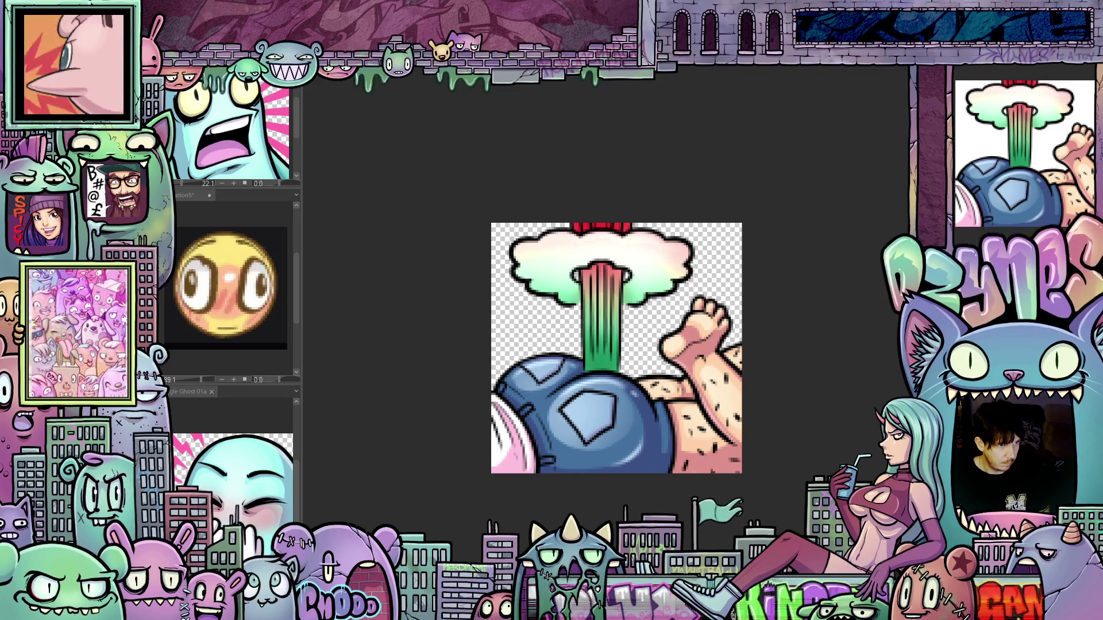
key(ctrl+s)
click(587, 237)
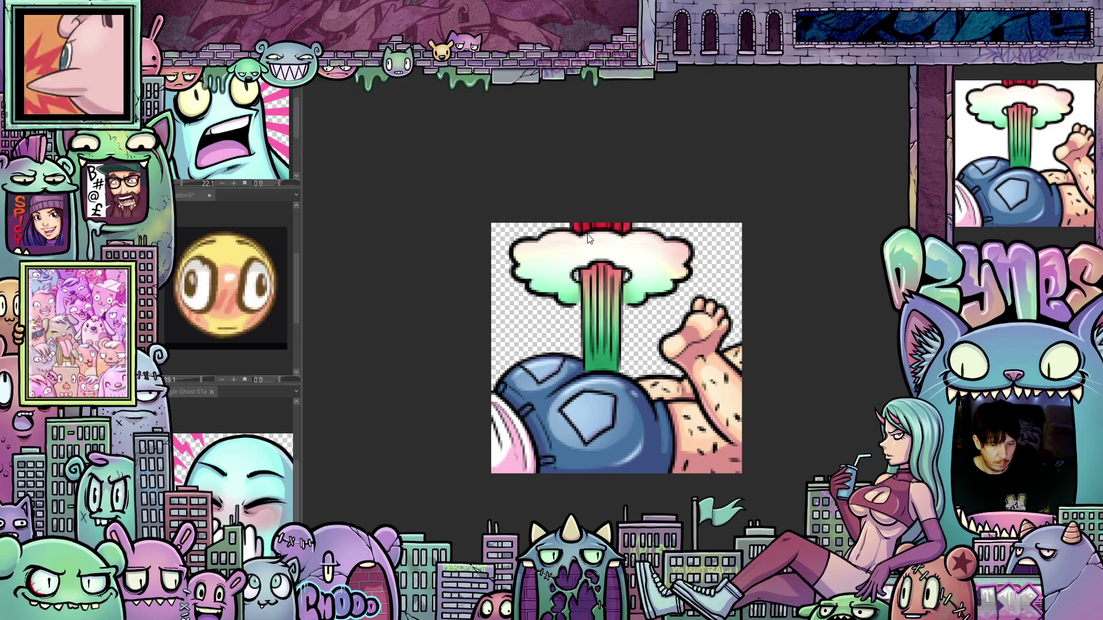
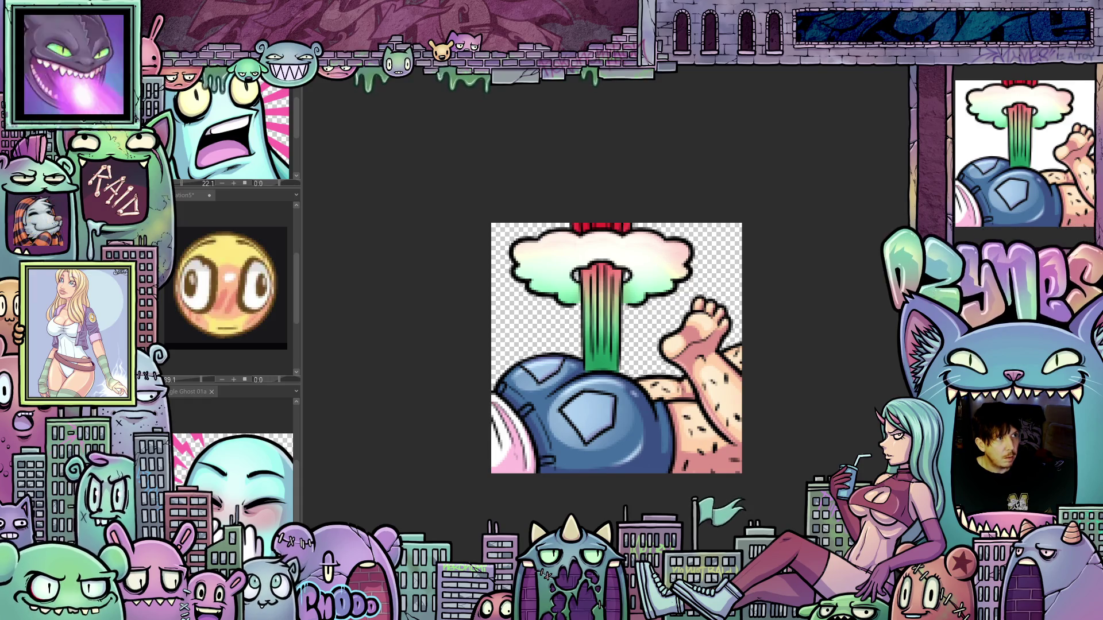
Step: Switch to the Santa-hat bearded face emote document with Ctrl+Tab
key(ctrl+Tab)
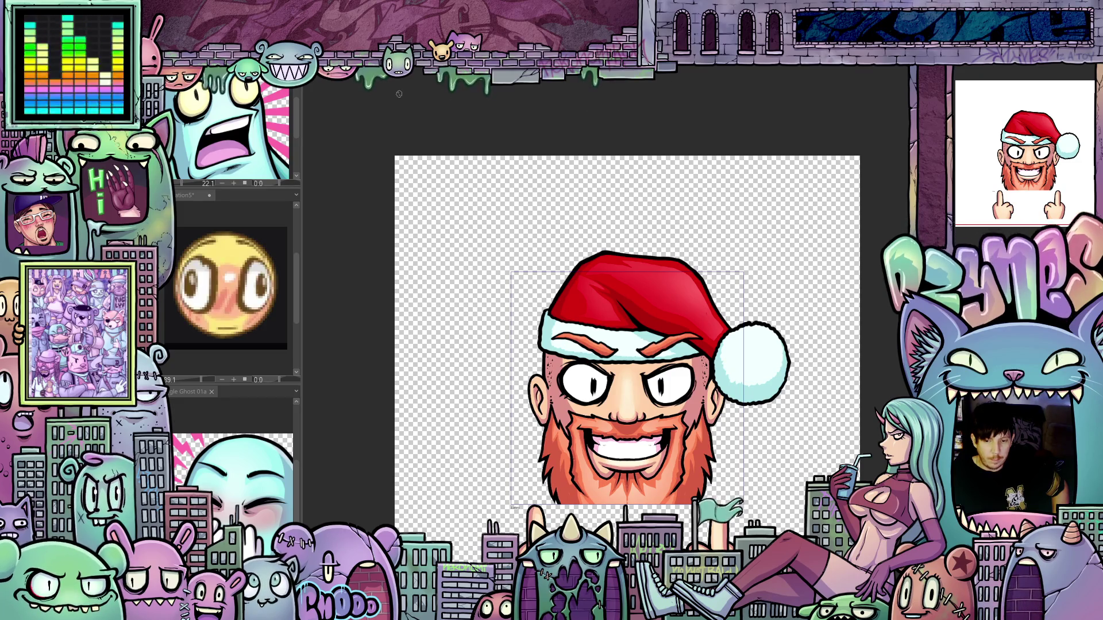
Step: Export frames 1–60 as a 500×500, 10 fps, endlessly looping transparent animated GIF
key(alt+f)
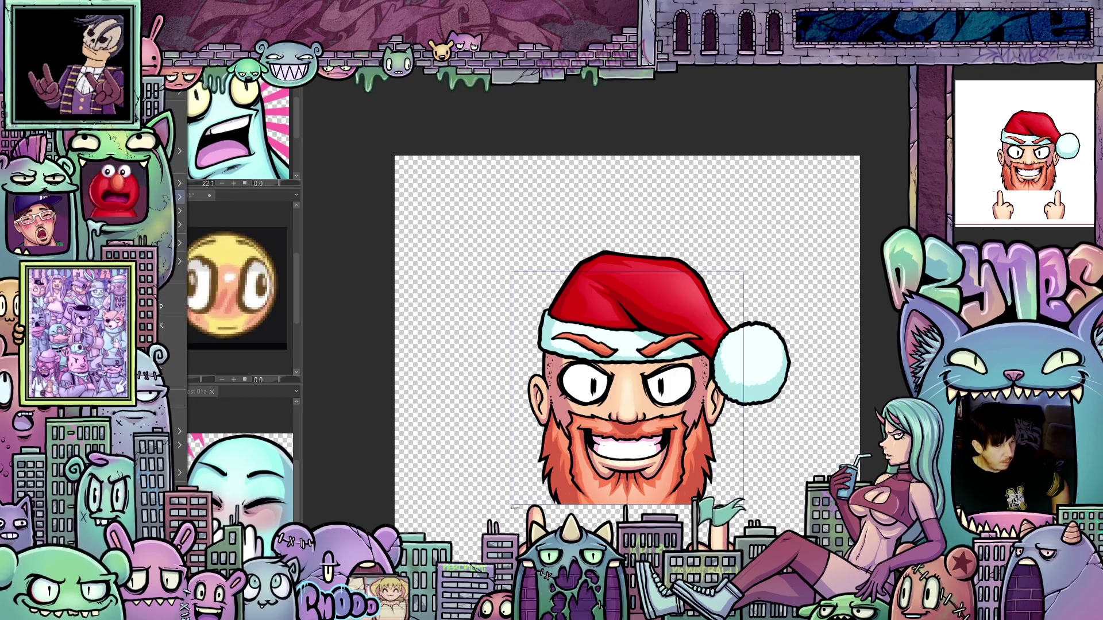
mouse_move(180, 196)
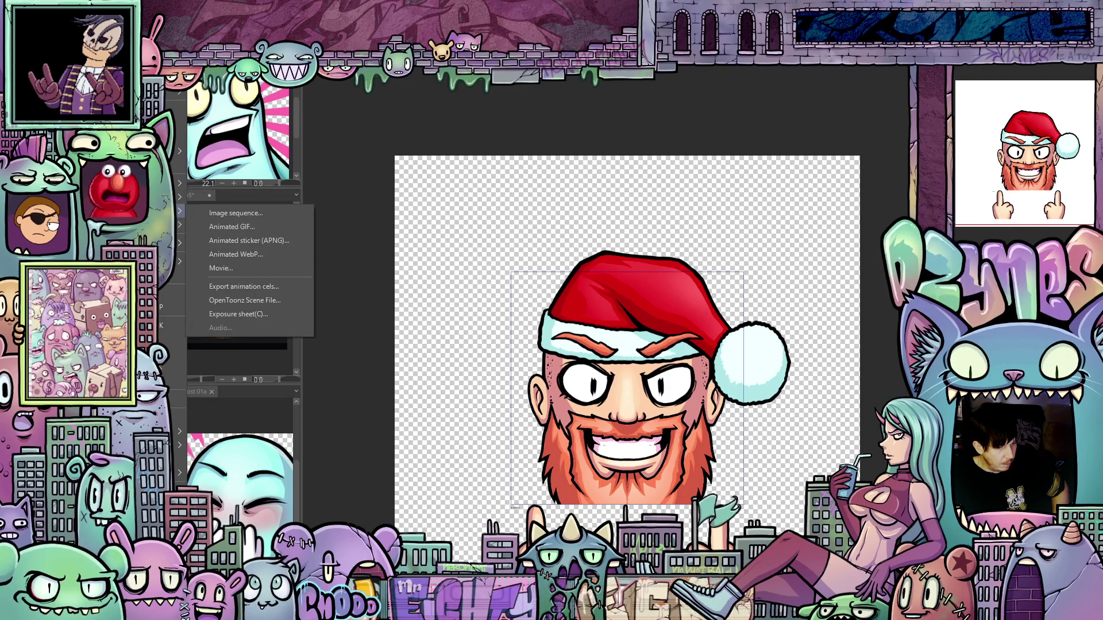
click(268, 226)
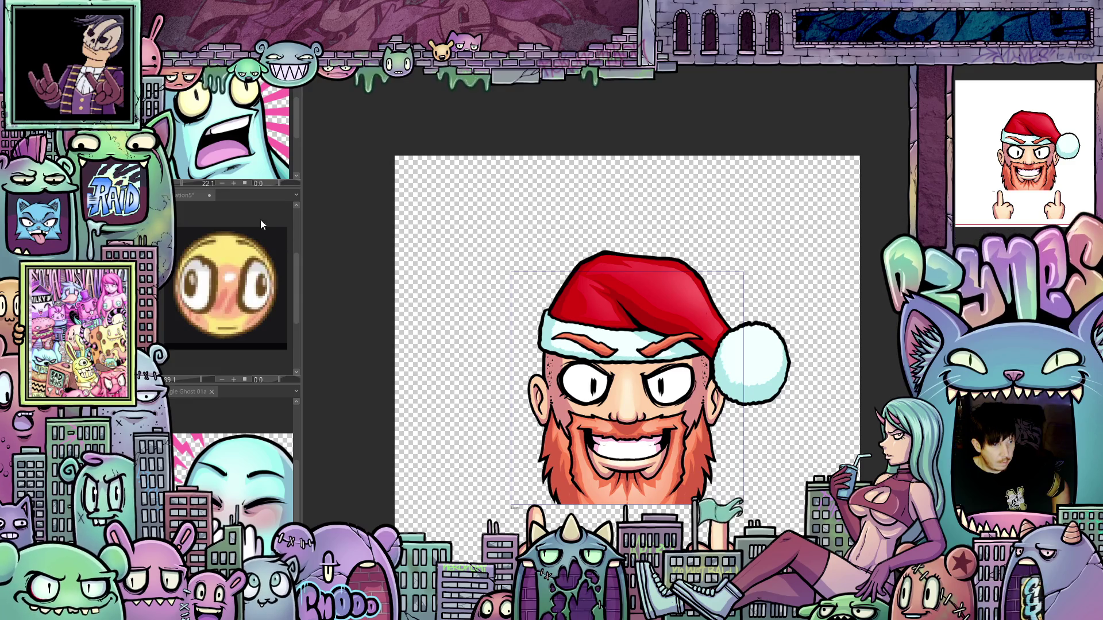
key(Return)
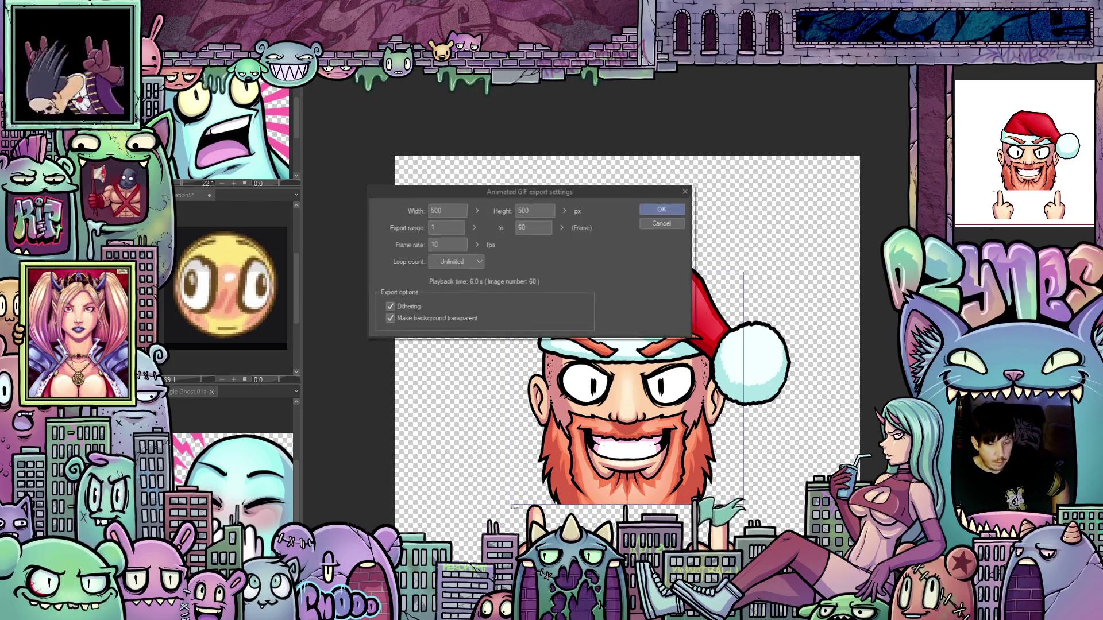
drag(452, 208, 416, 210)
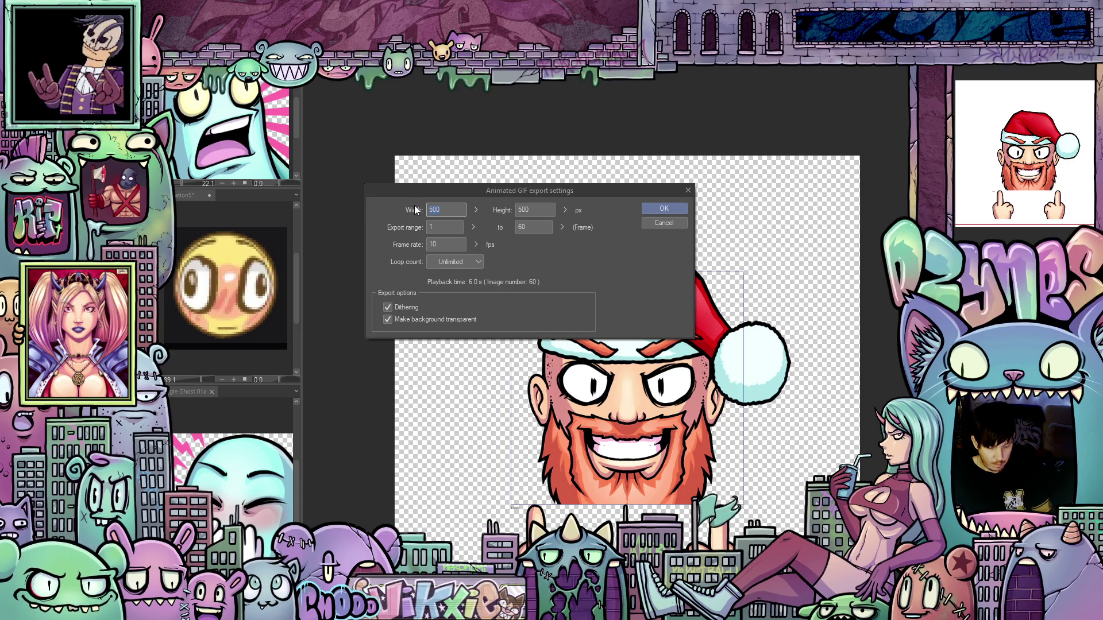
text(112)
click(677, 209)
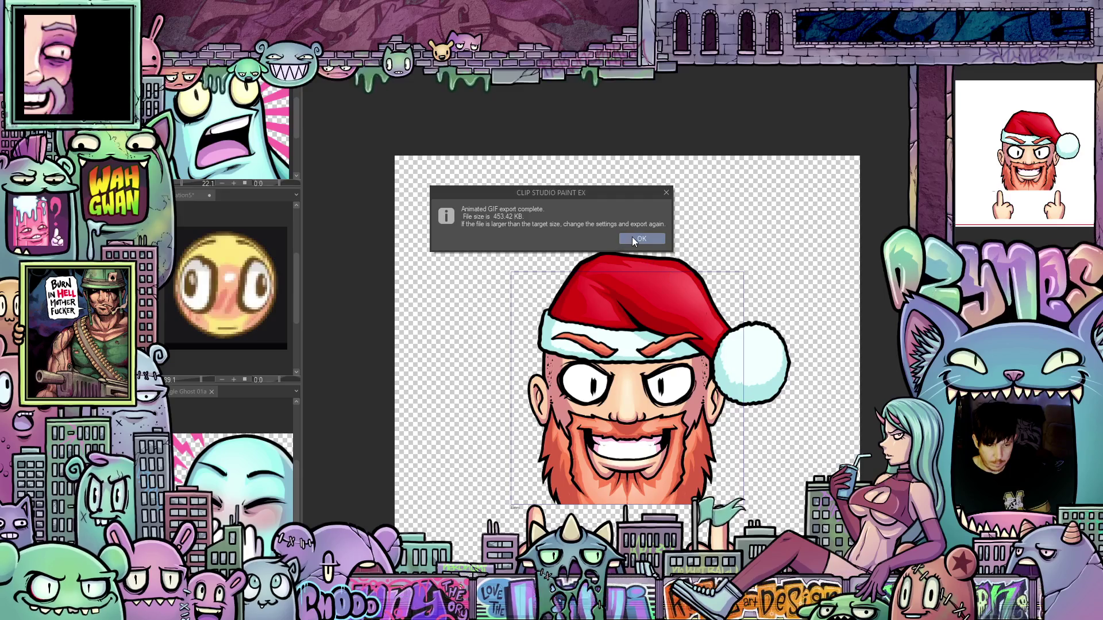
click(638, 237)
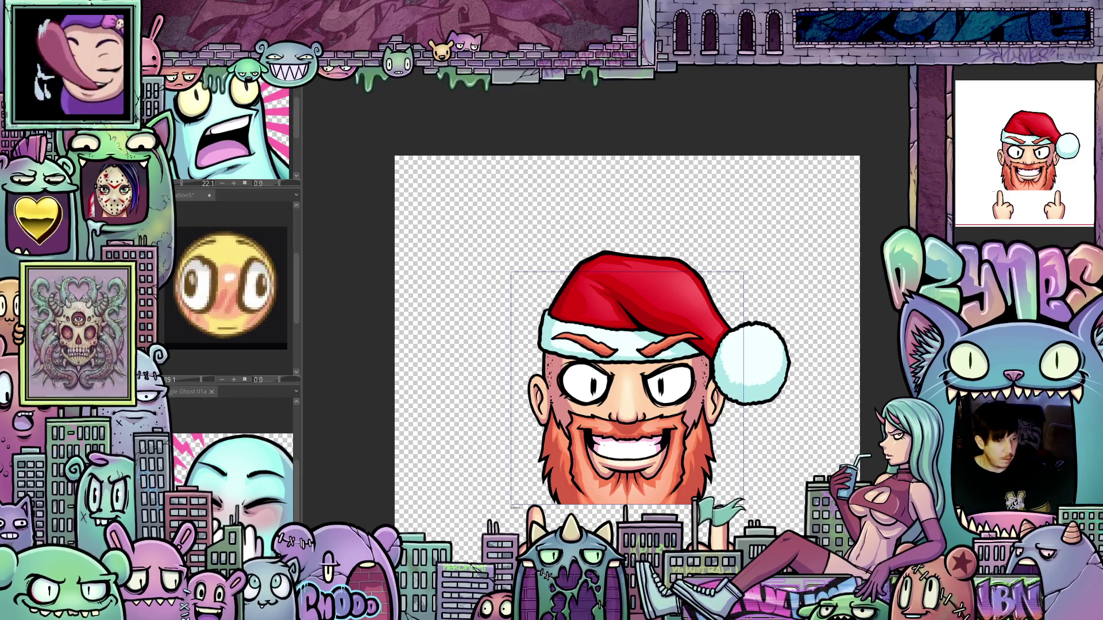
right_click(202, 94)
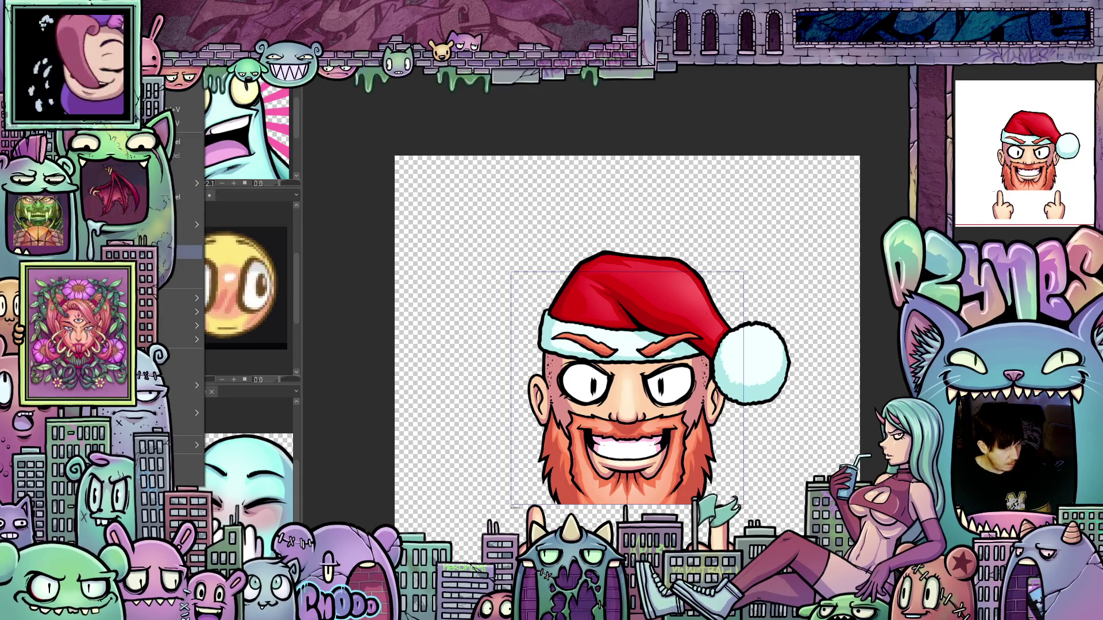
key(Return)
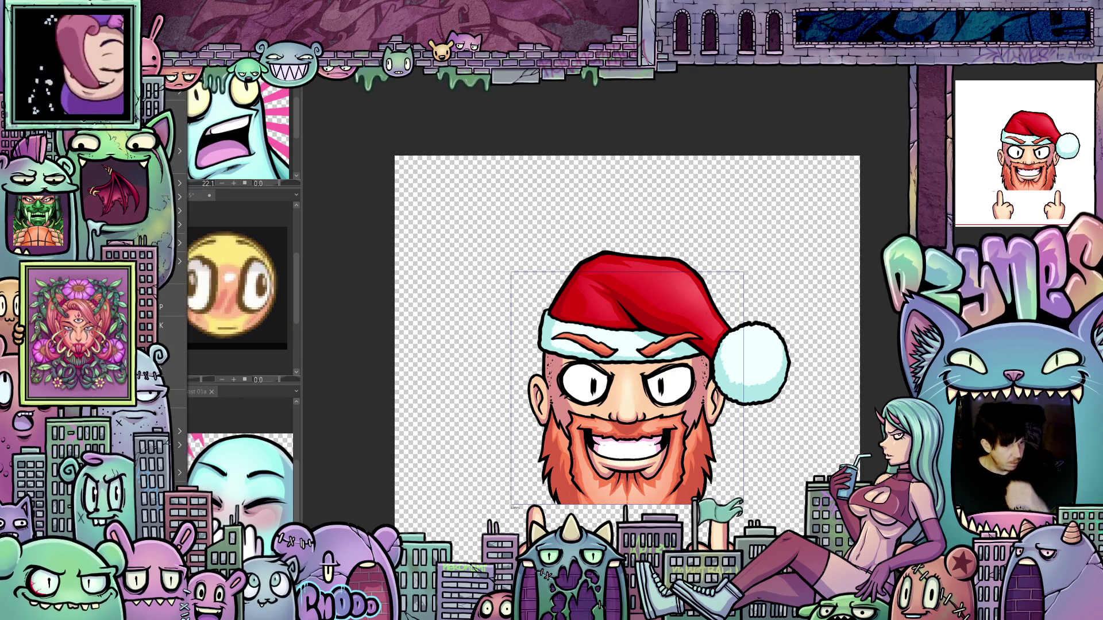
mouse_move(172, 243)
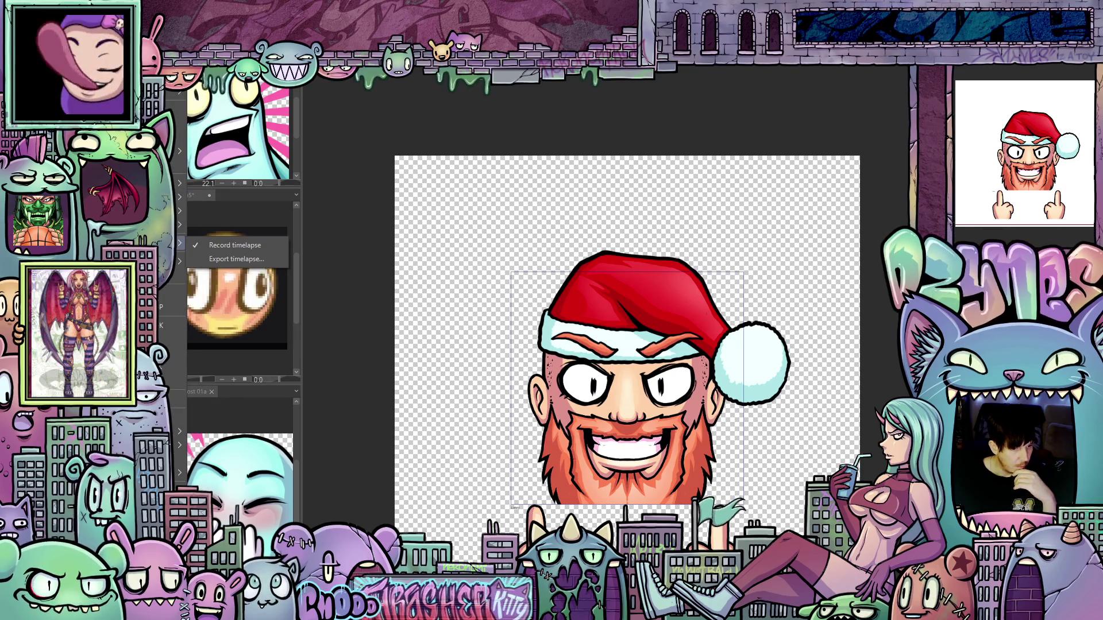
key(Escape)
key(Escape)
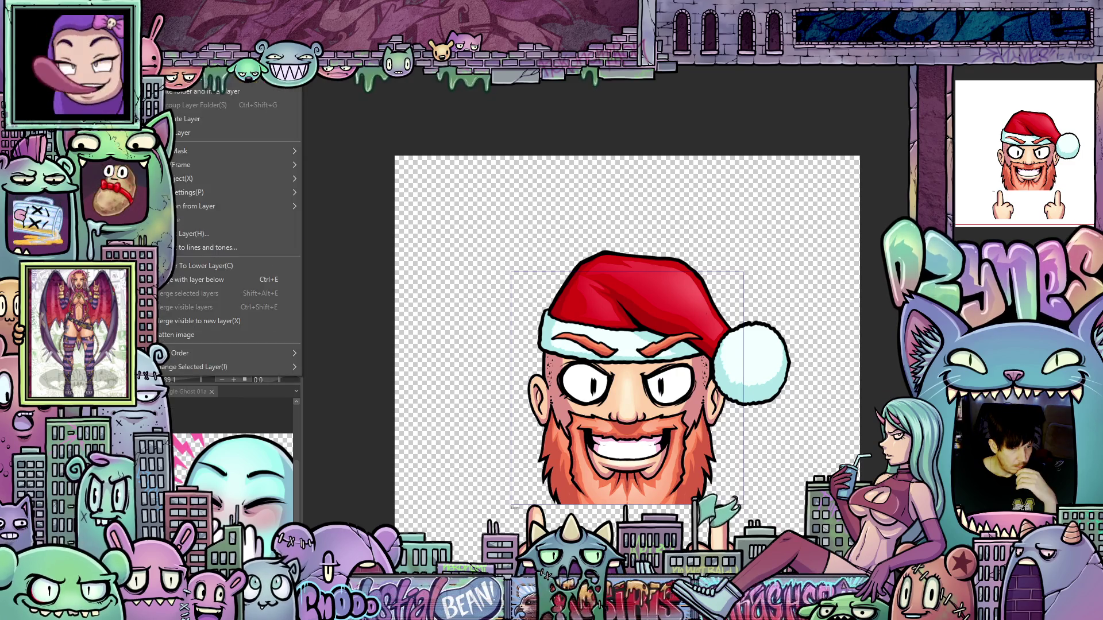
key(alt+f)
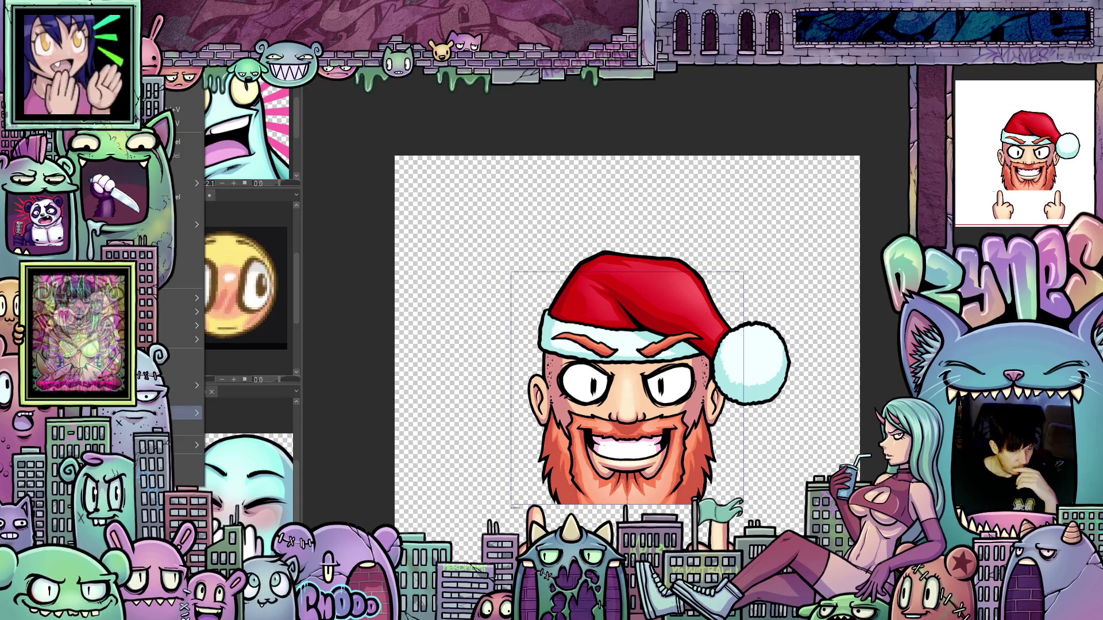
click(184, 412)
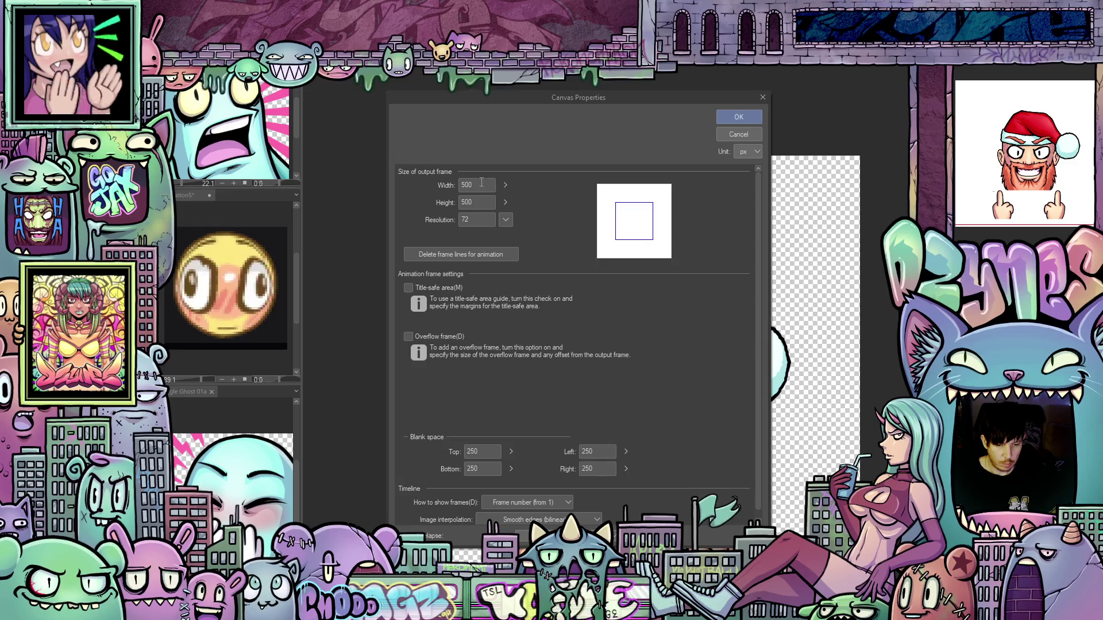
Step: Widen the canvas to 800 px, then narrow it to 750 px
mouse_move(598, 107)
mouse_down()
mouse_move(300, 88)
mouse_move(355, 88)
mouse_up()
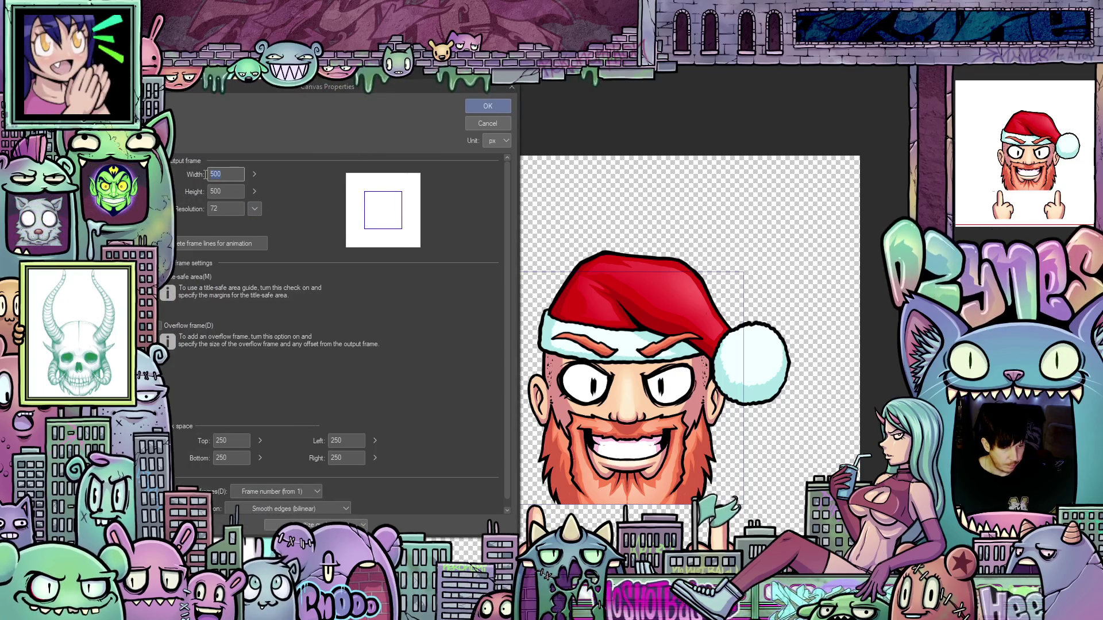
text(800)
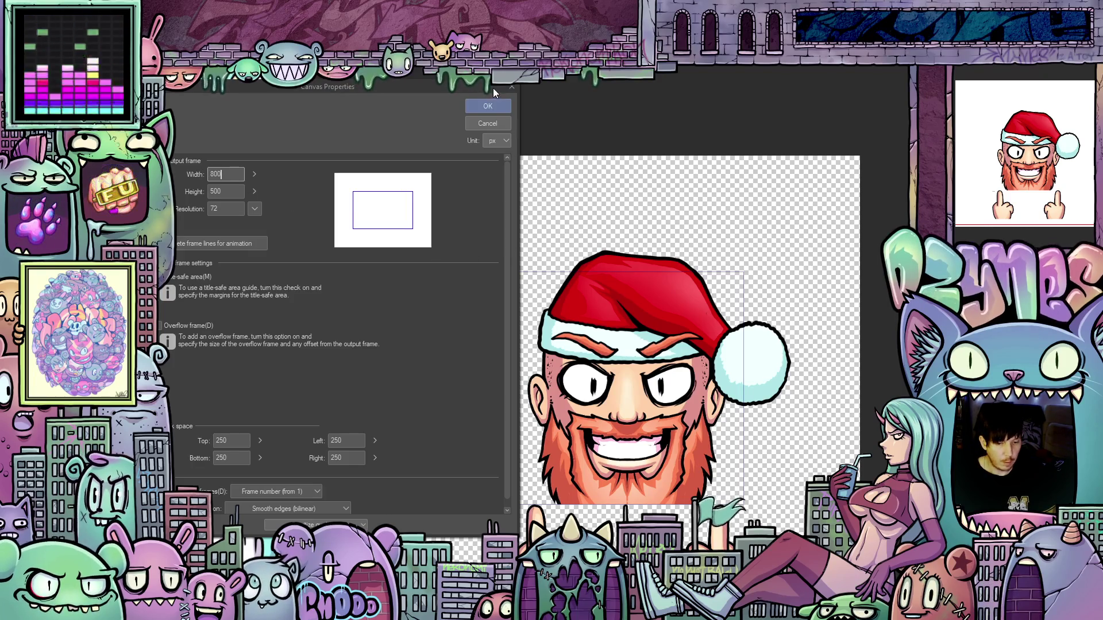
click(492, 109)
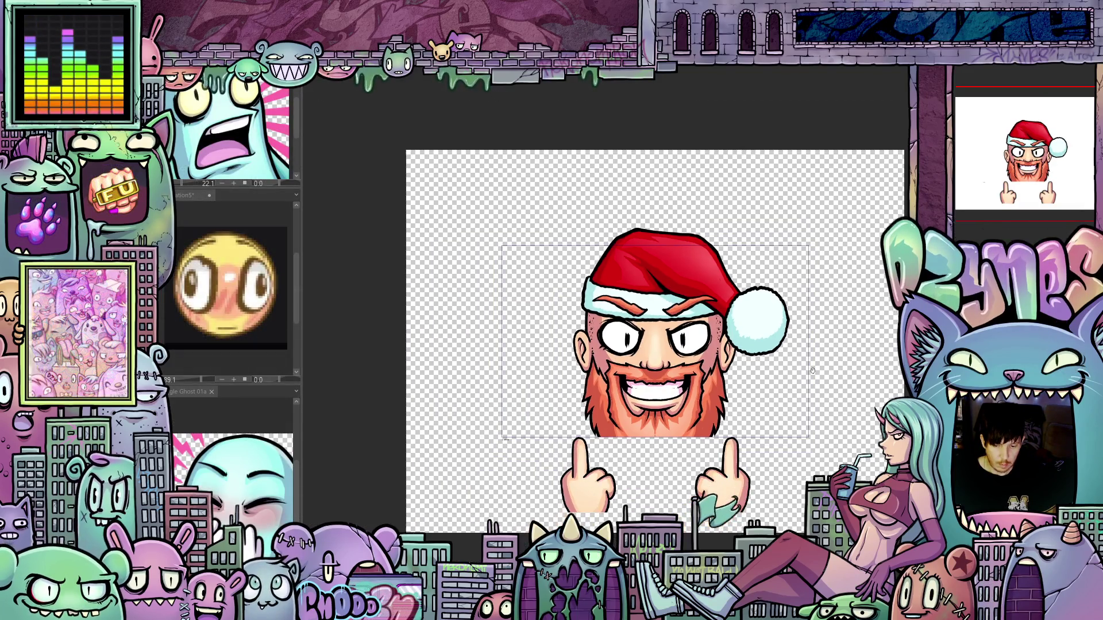
scroll(813, 371, up, 1)
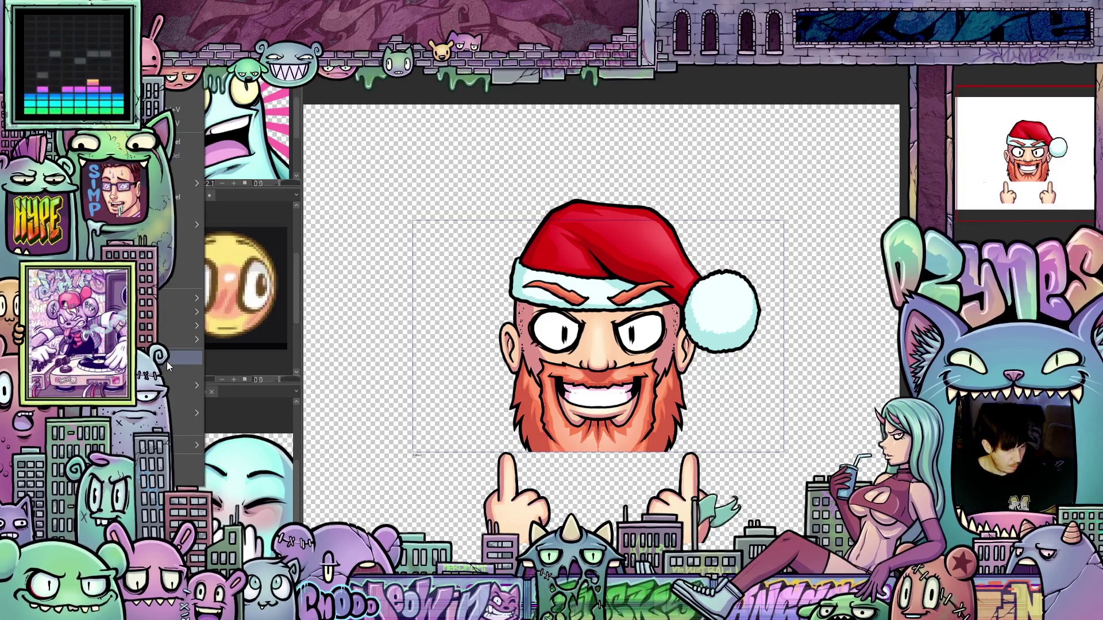
click(187, 427)
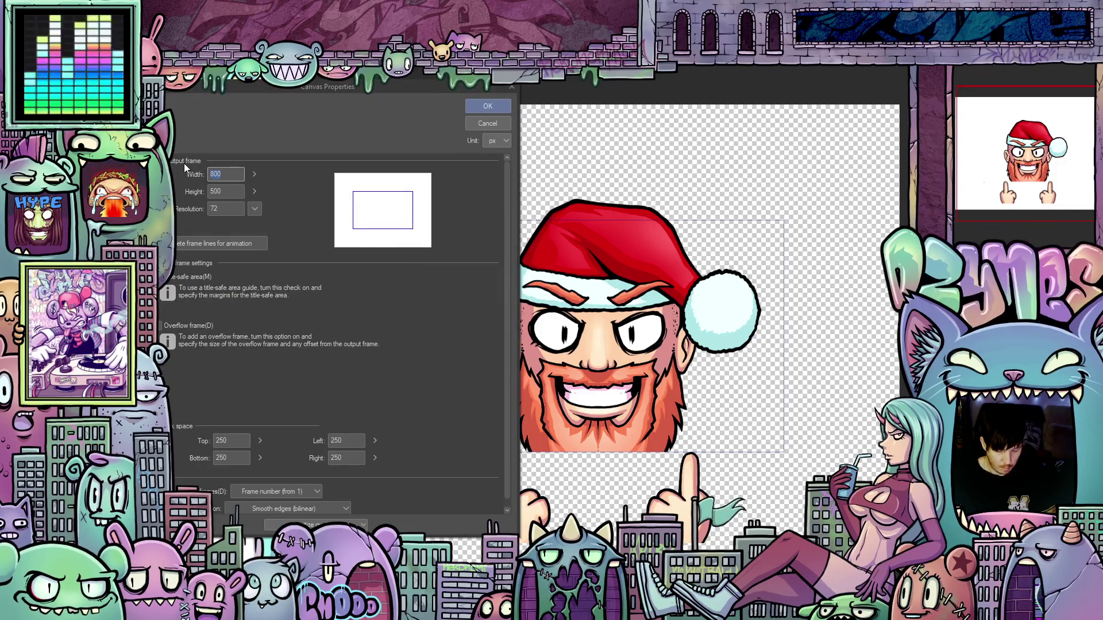
text(750)
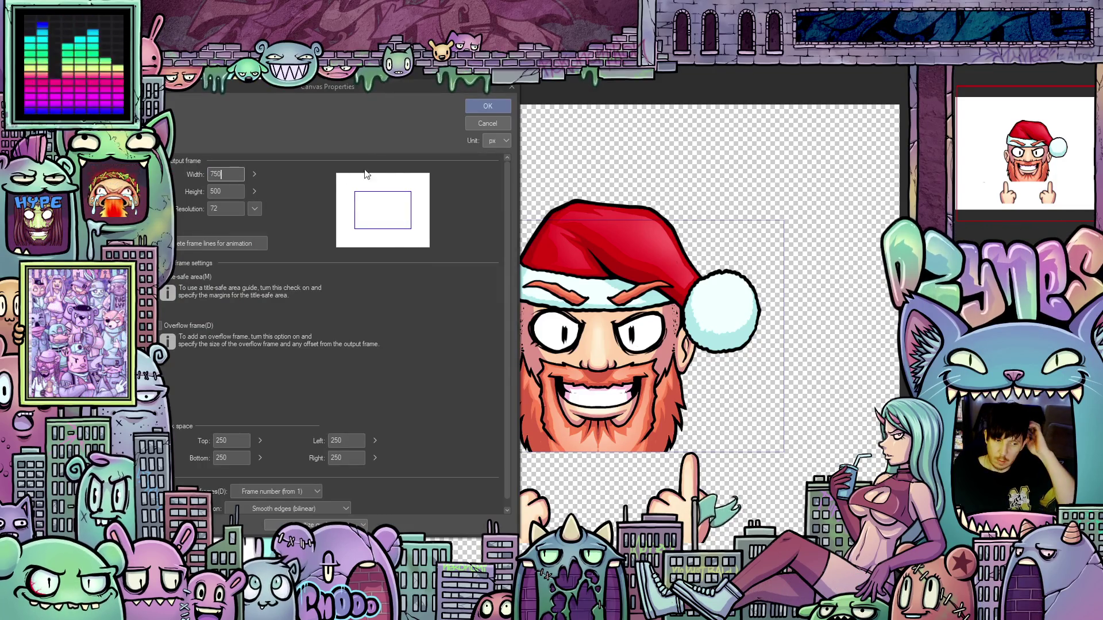
click(502, 107)
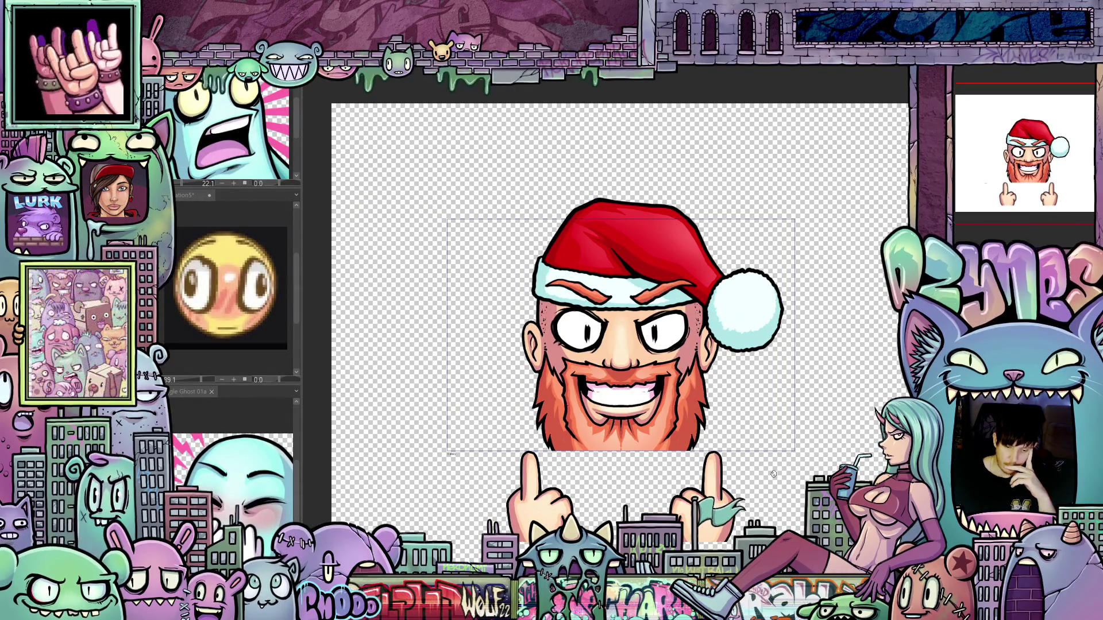
Step: Set the canvas height to 600 px in Canvas Properties
scroll(773, 474, up, 1)
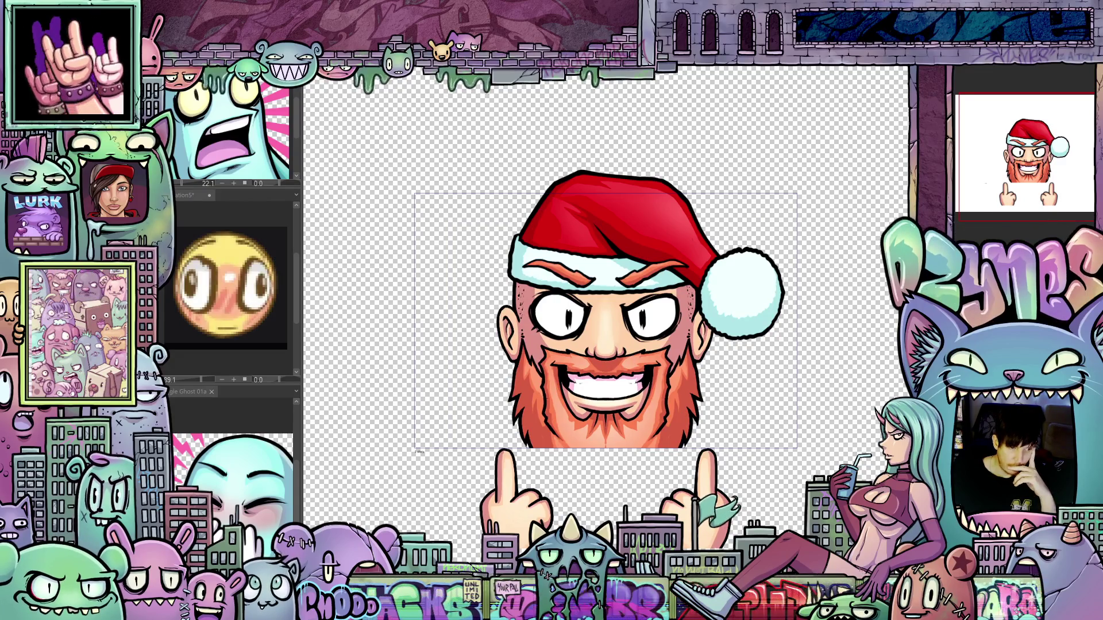
click(172, 77)
mouse_move(173, 430)
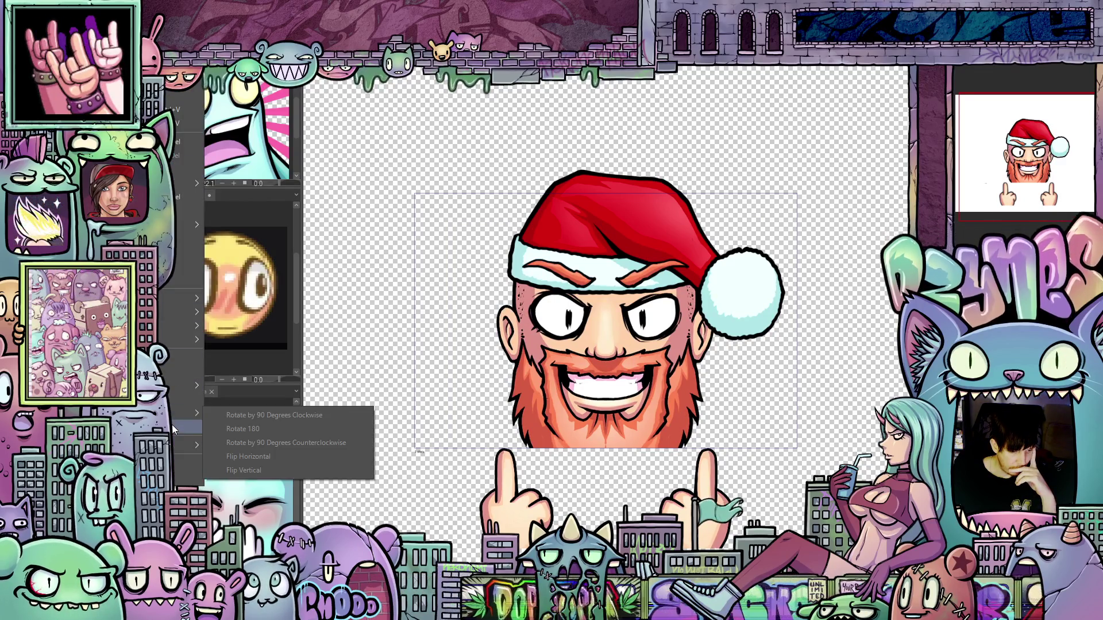
click(172, 459)
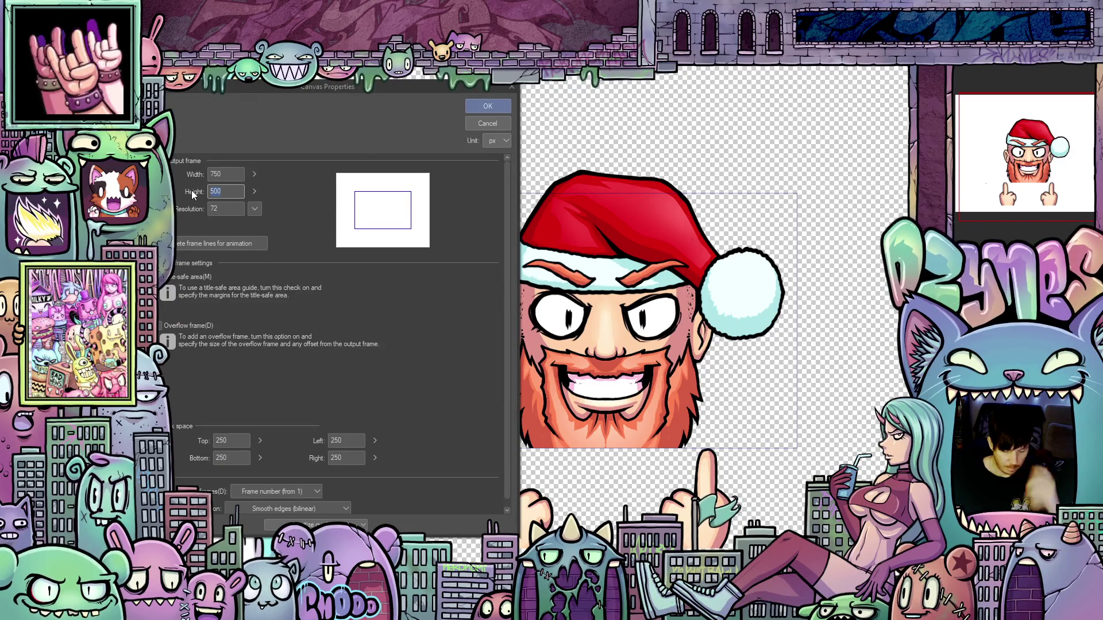
text(600)
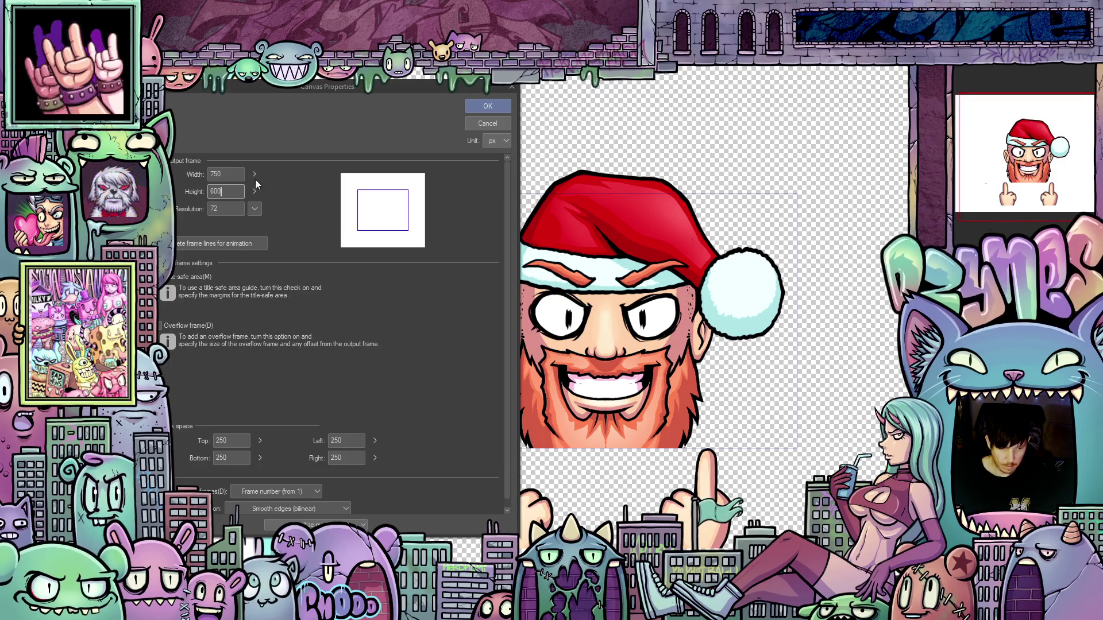
click(486, 108)
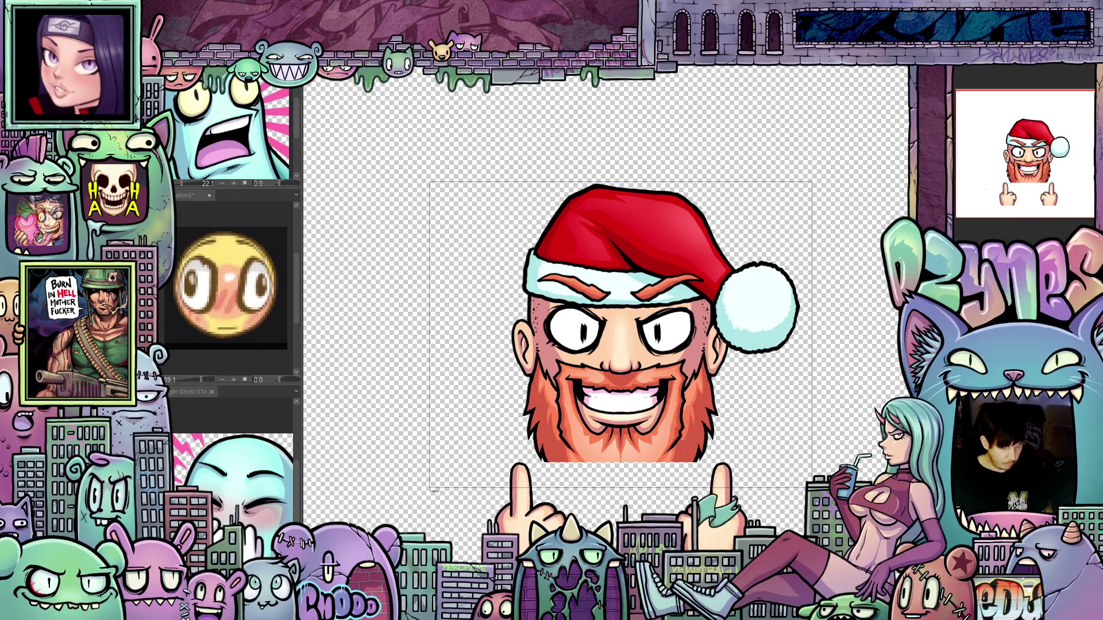
Step: Nudge the head lower, preview the animation, then shift the hands layer down and back up
key(Down)
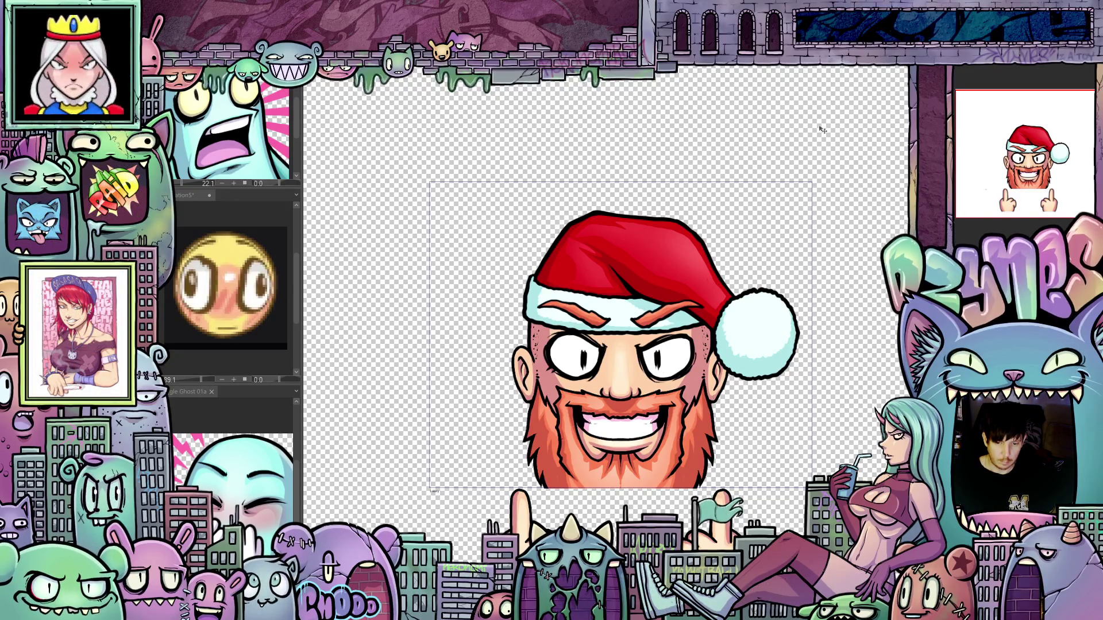
key(space)
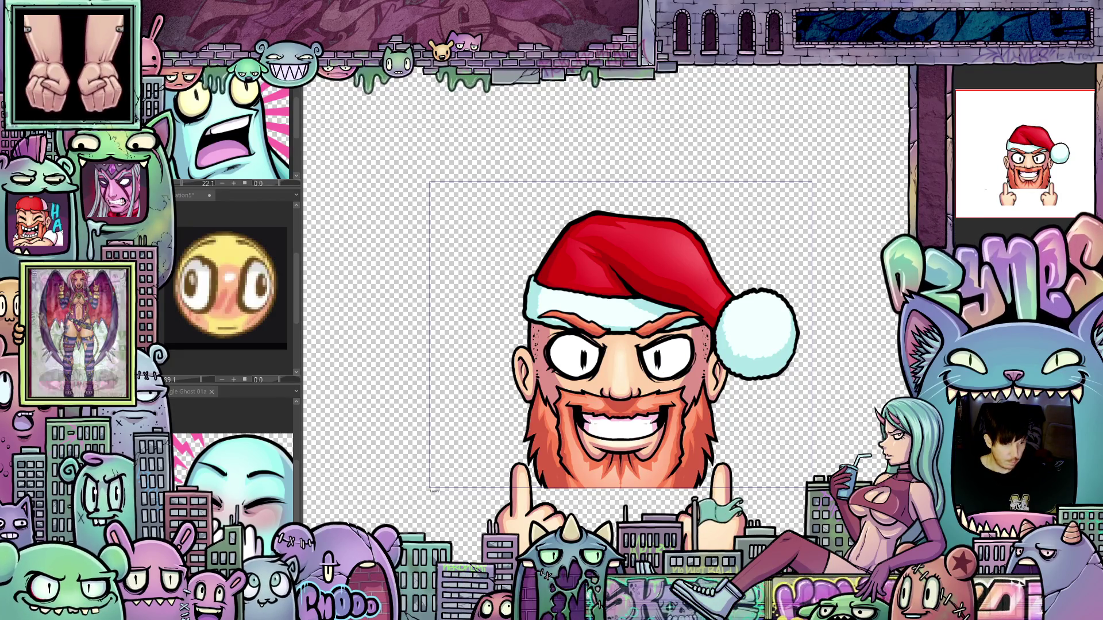
key(ctrl+t)
key(Down)
key(Down)
key(Down)
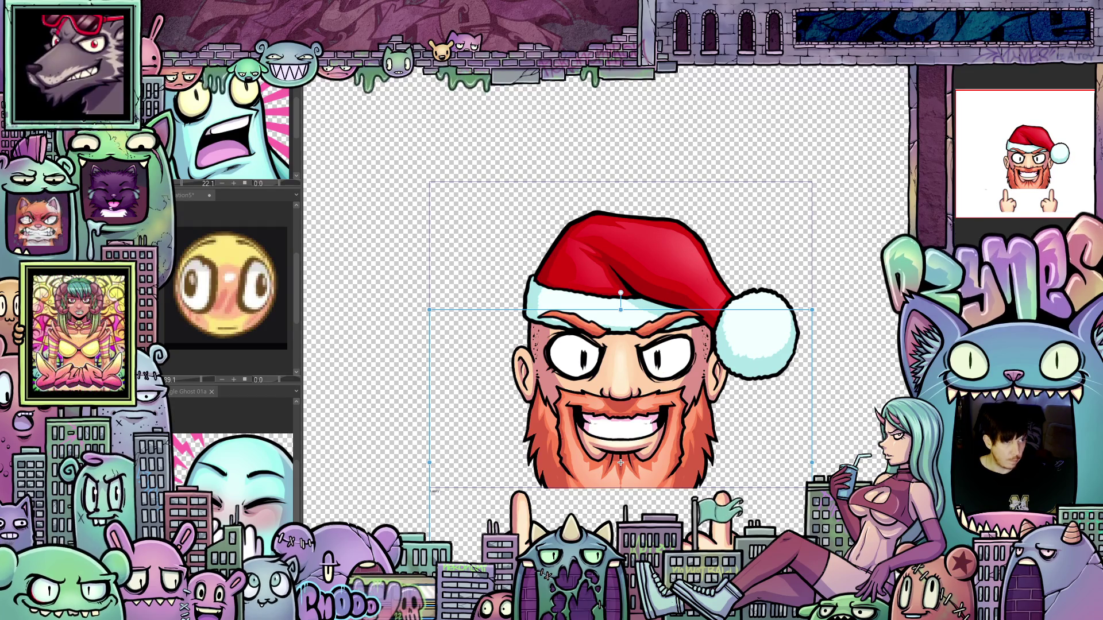
key(Up)
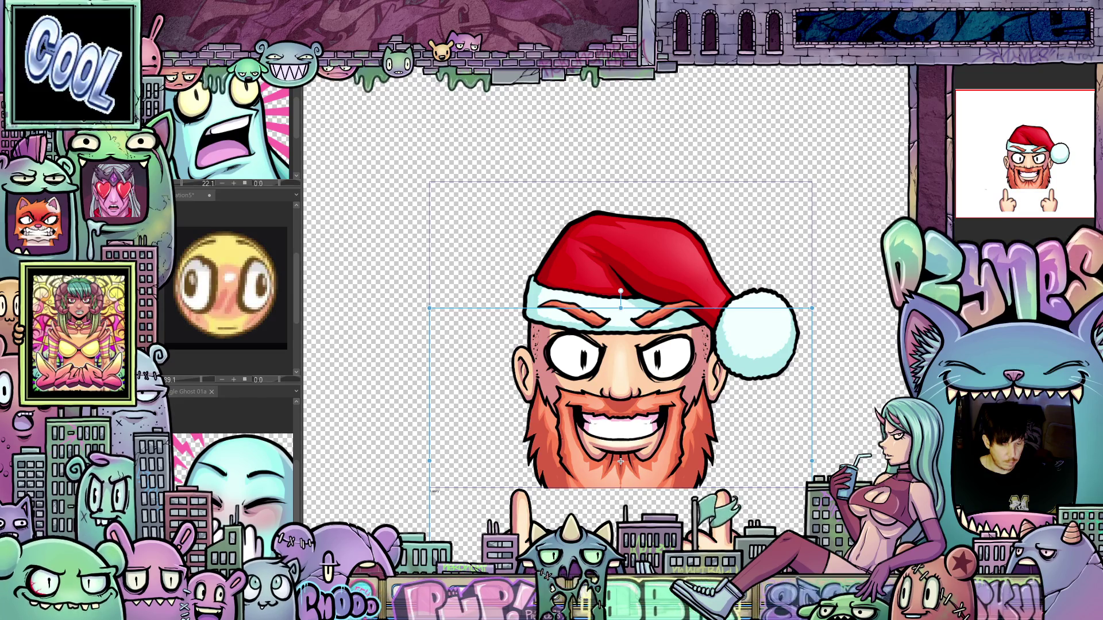
key(ctrl+z)
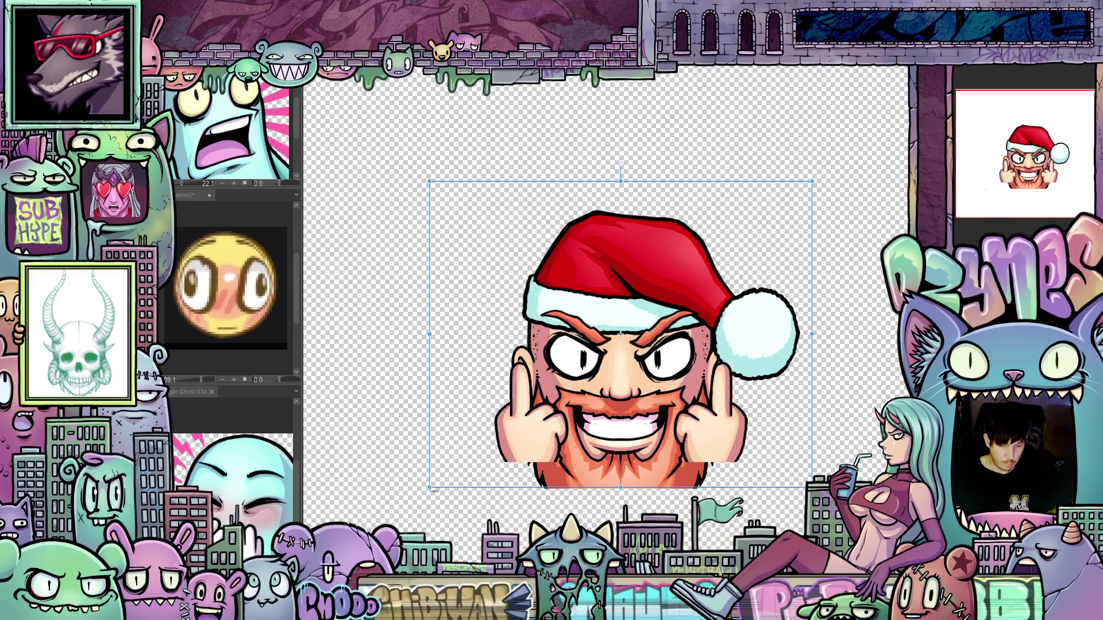
key(Down)
key(Down)
key(Down)
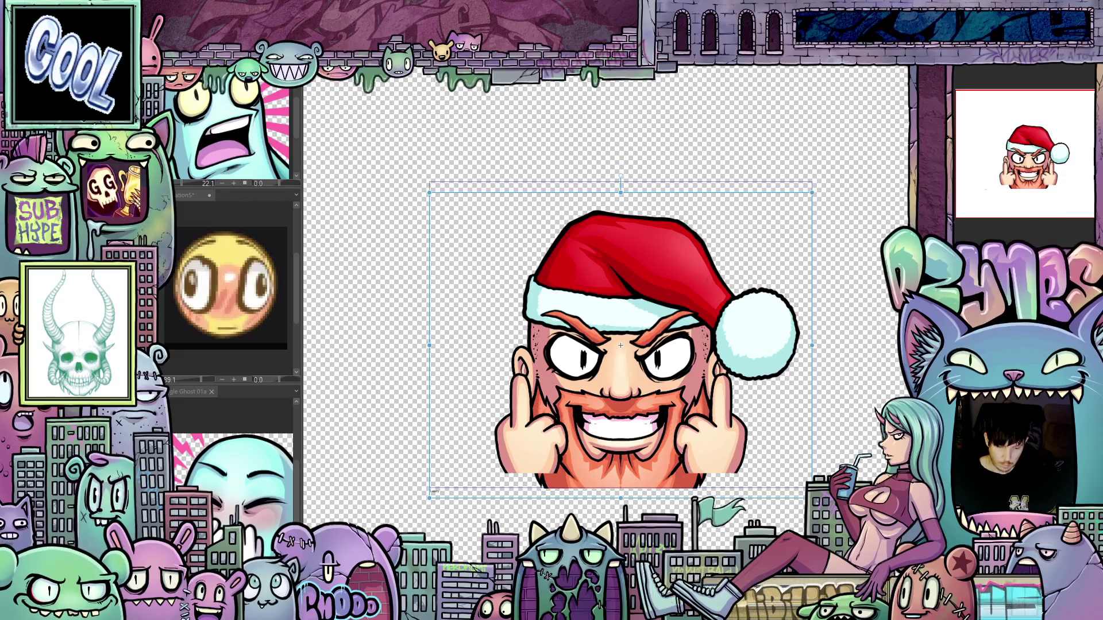
key(Up)
key(Up)
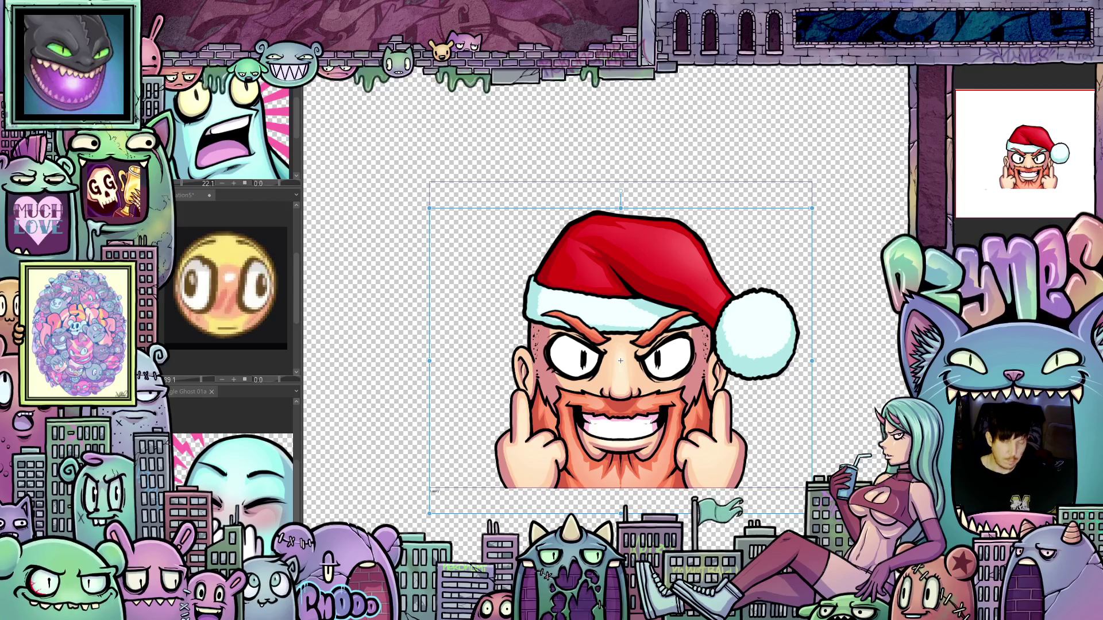
Step: Compare hands and mouth layer positions with undo and redo, then finish the transform
key(ctrl+z)
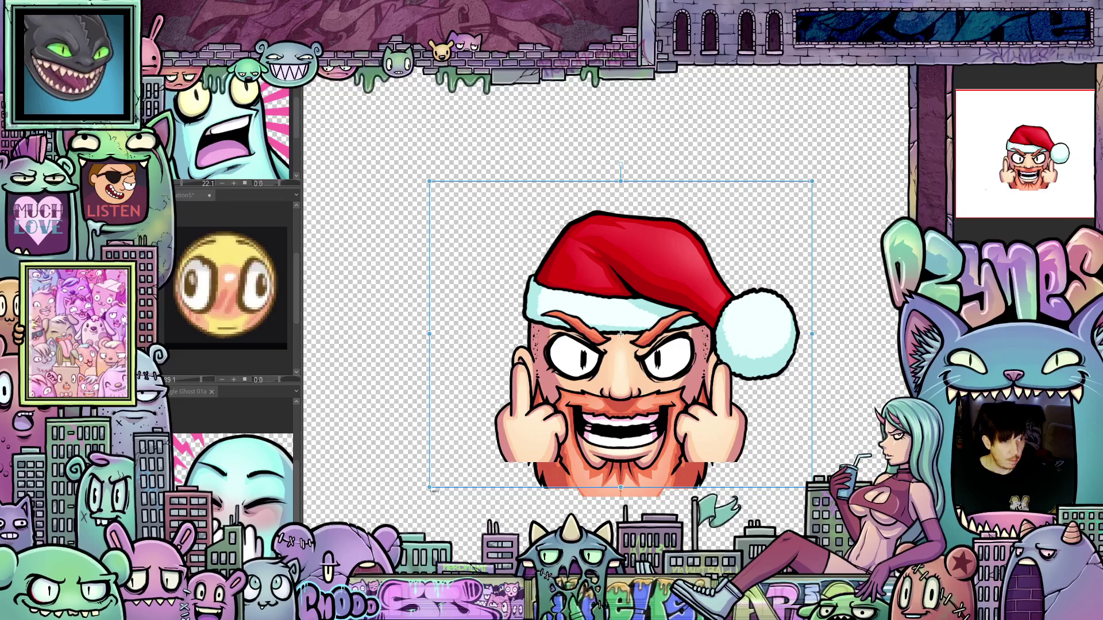
key(ctrl+y)
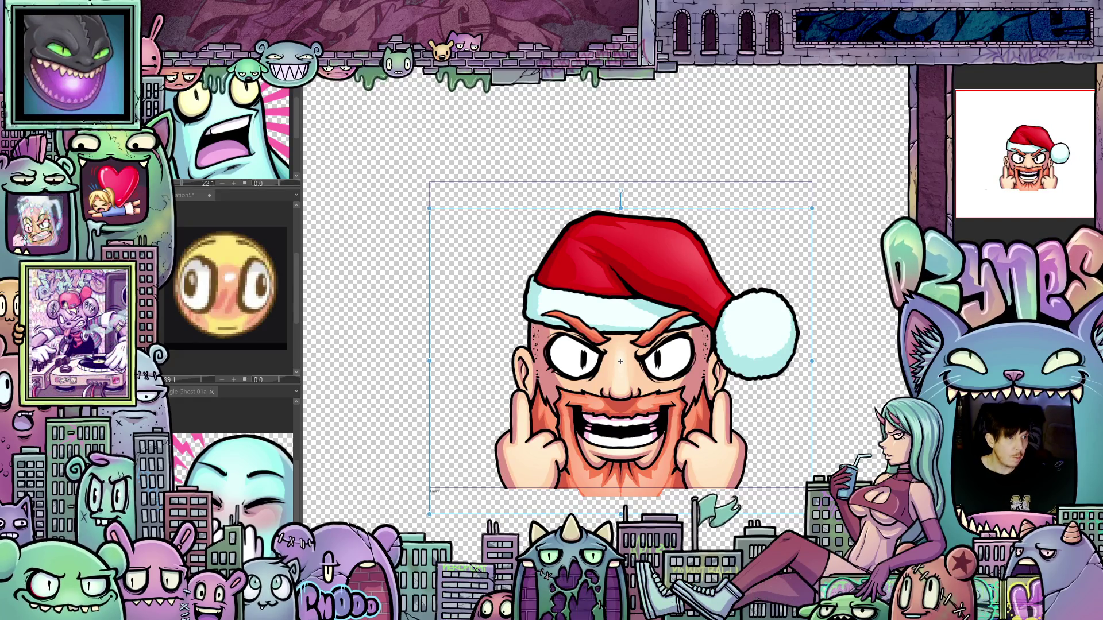
key(ctrl+y)
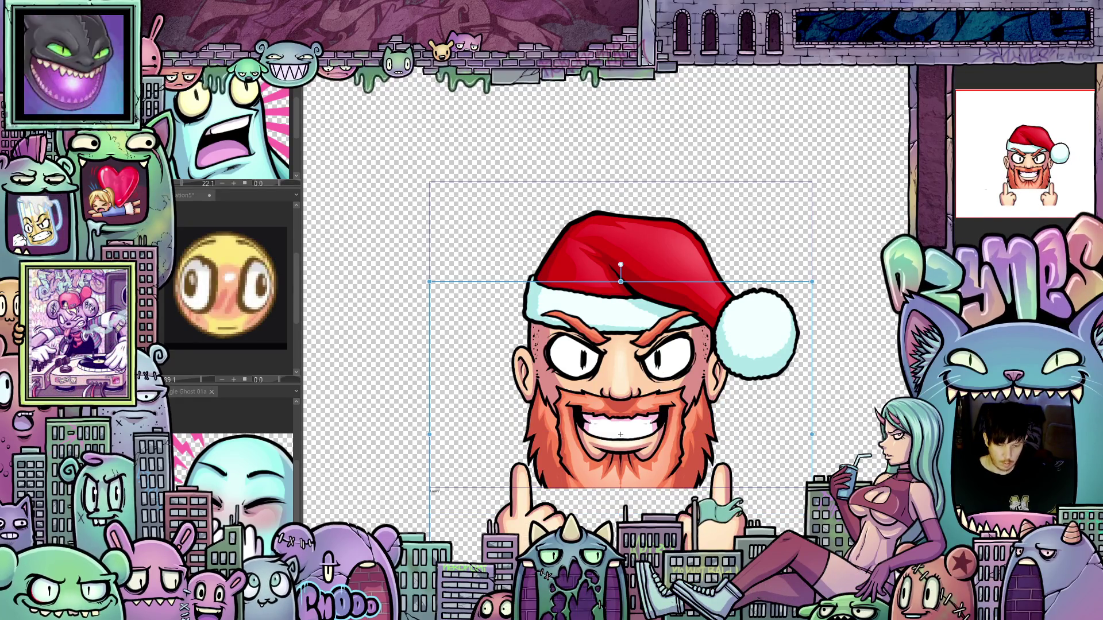
key(Down)
key(Down)
key(Down)
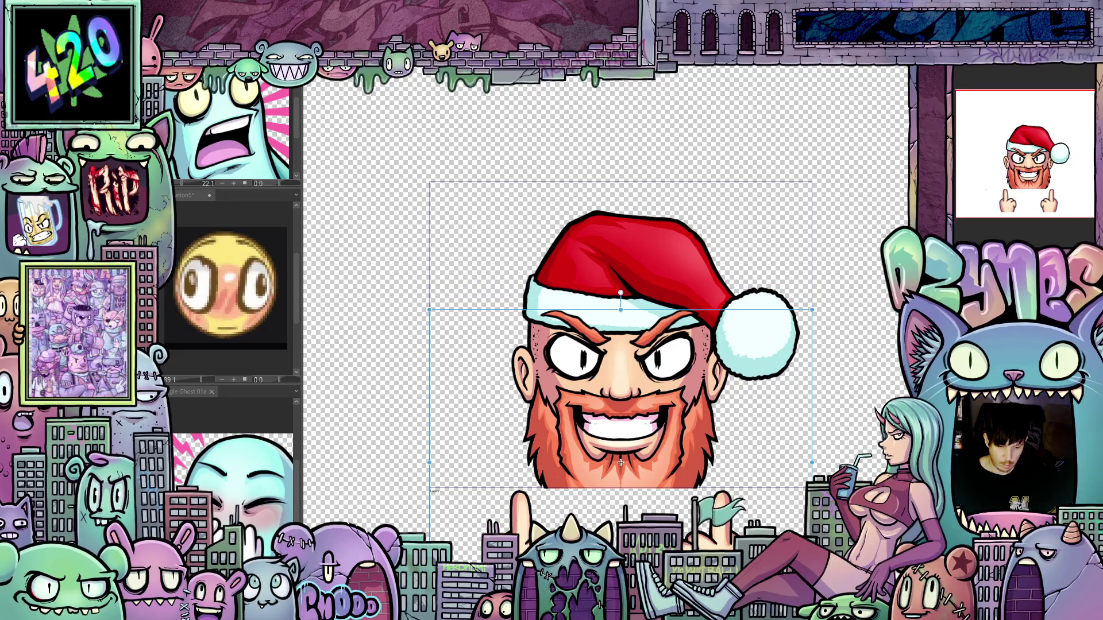
key(Up)
key(Up)
key(Up)
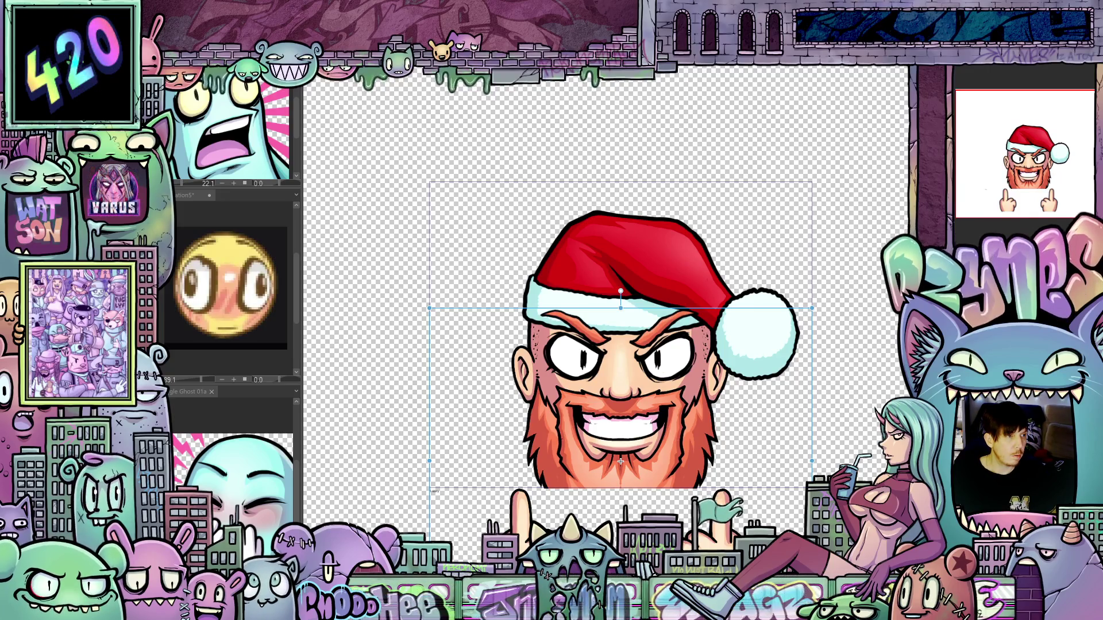
key(ctrl+z)
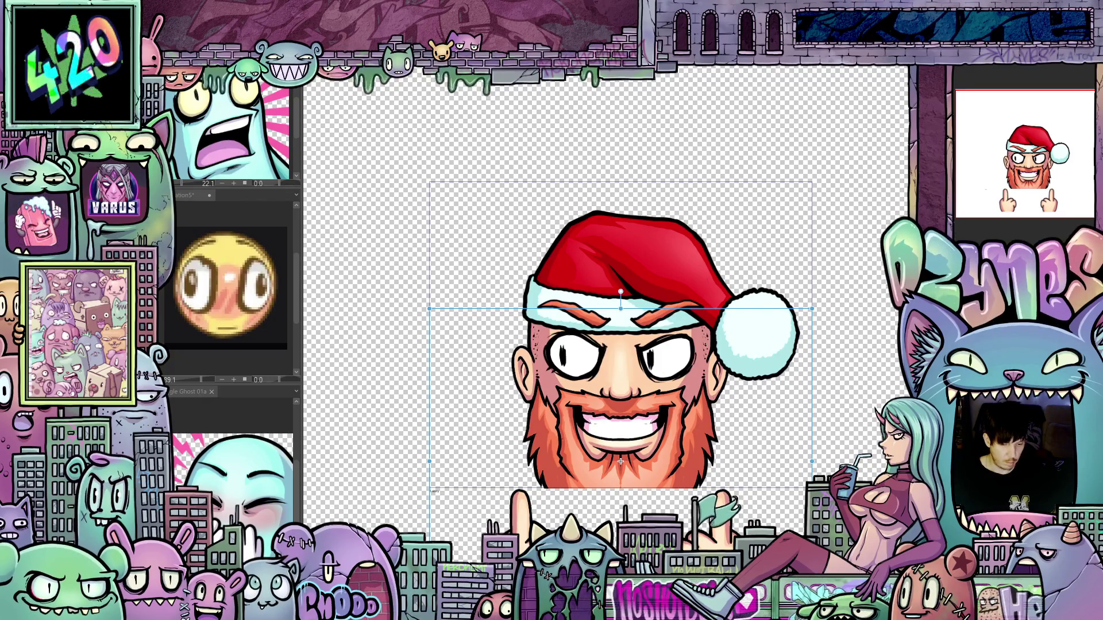
key(ctrl+z)
key(ctrl+z)
key(ctrl+z)
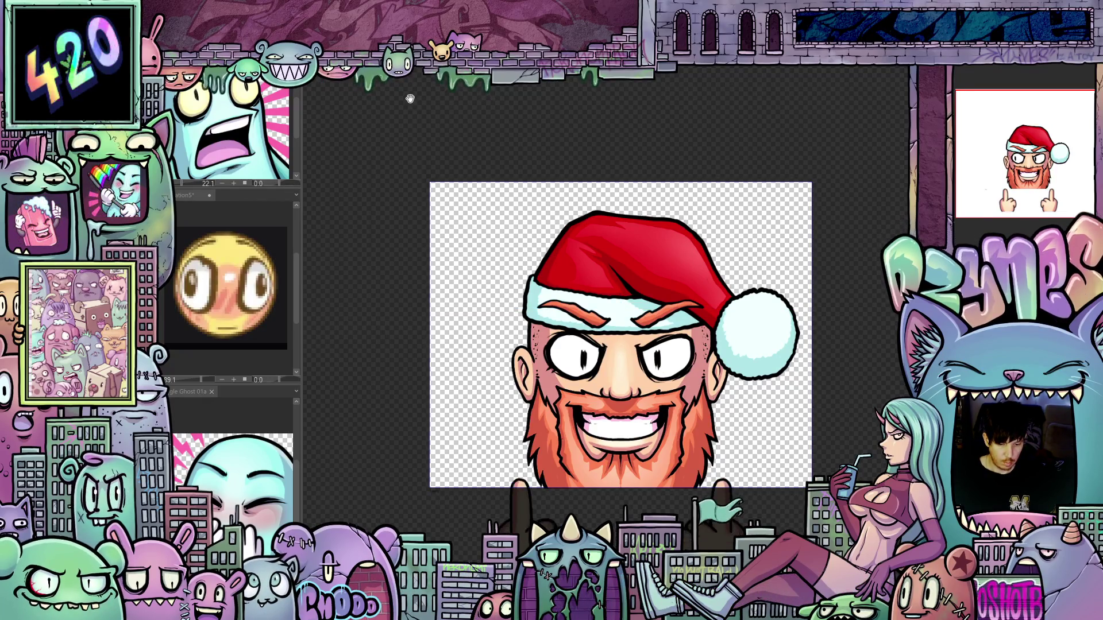
Step: Step back through the animation frames, zoom out and recentre the emote, then show the transform box
key(ctrl+z)
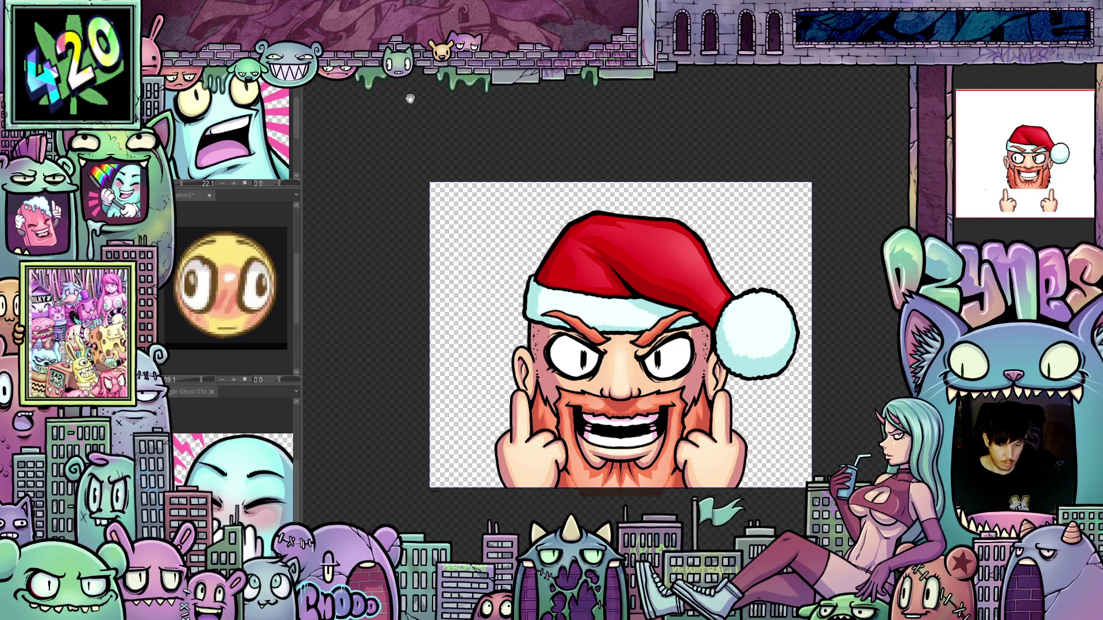
key(ctrl+z)
key(ctrl+z)
key(ctrl+z)
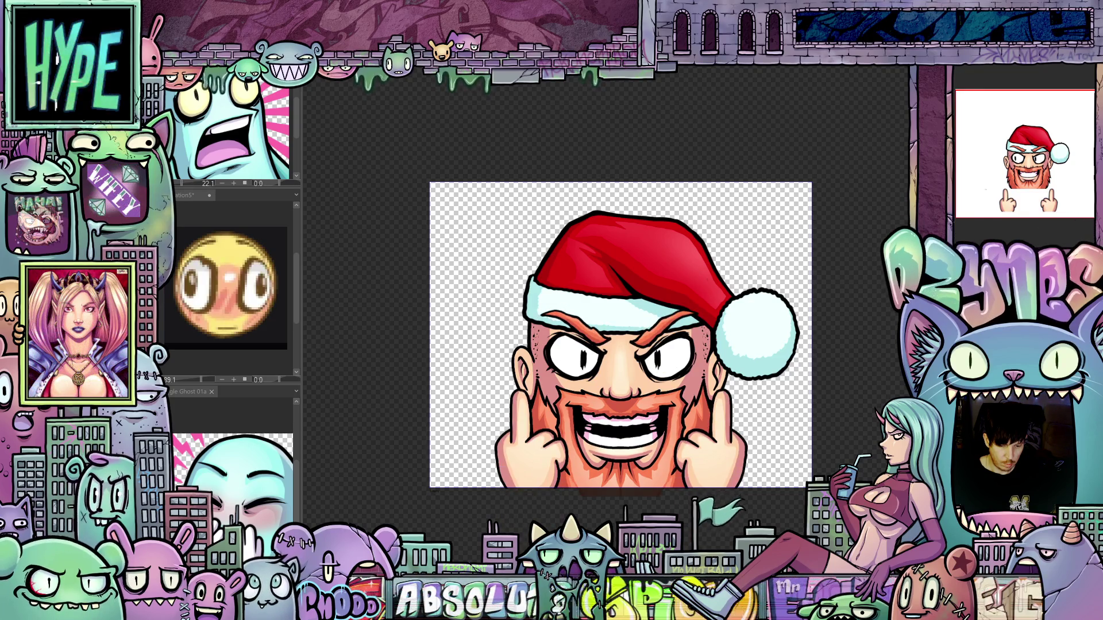
scroll(889, 327, down, 3)
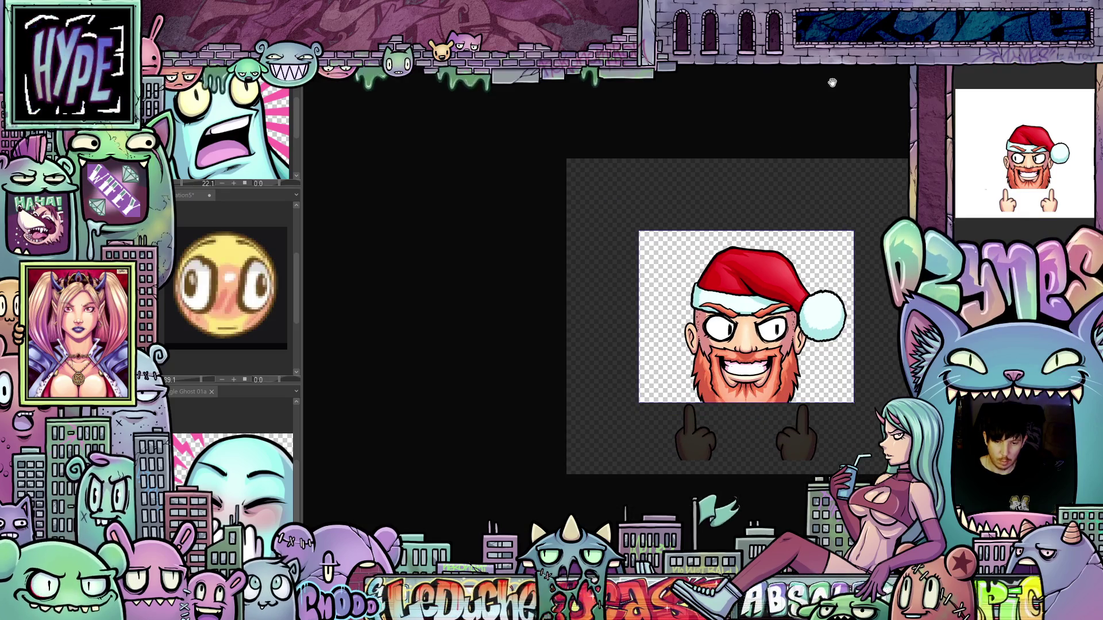
drag(802, 131, 714, 131)
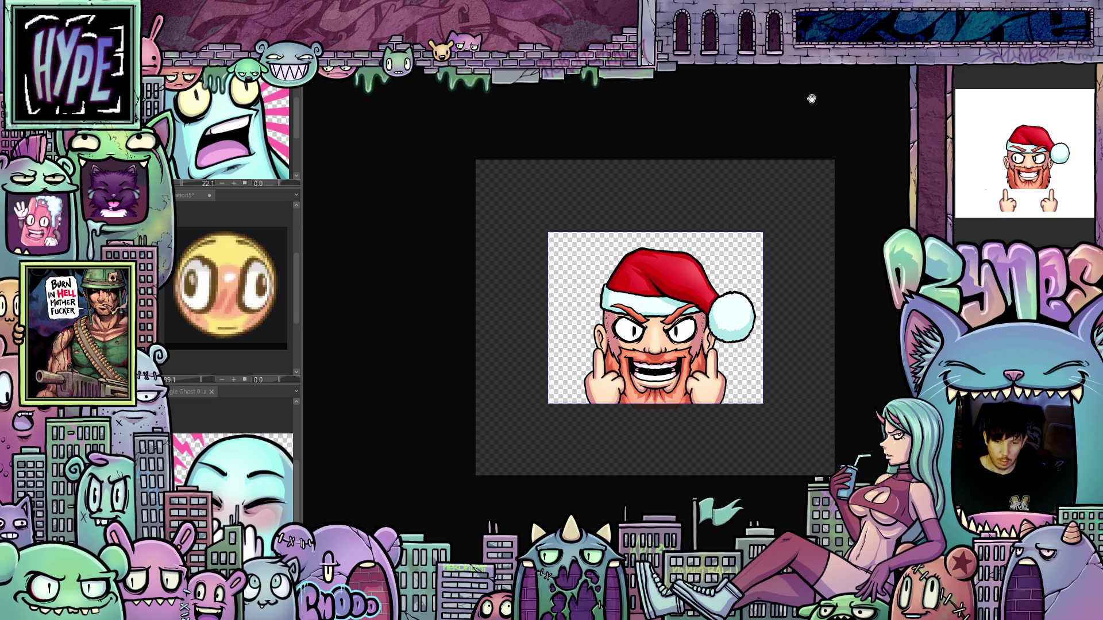
key(ctrl+t)
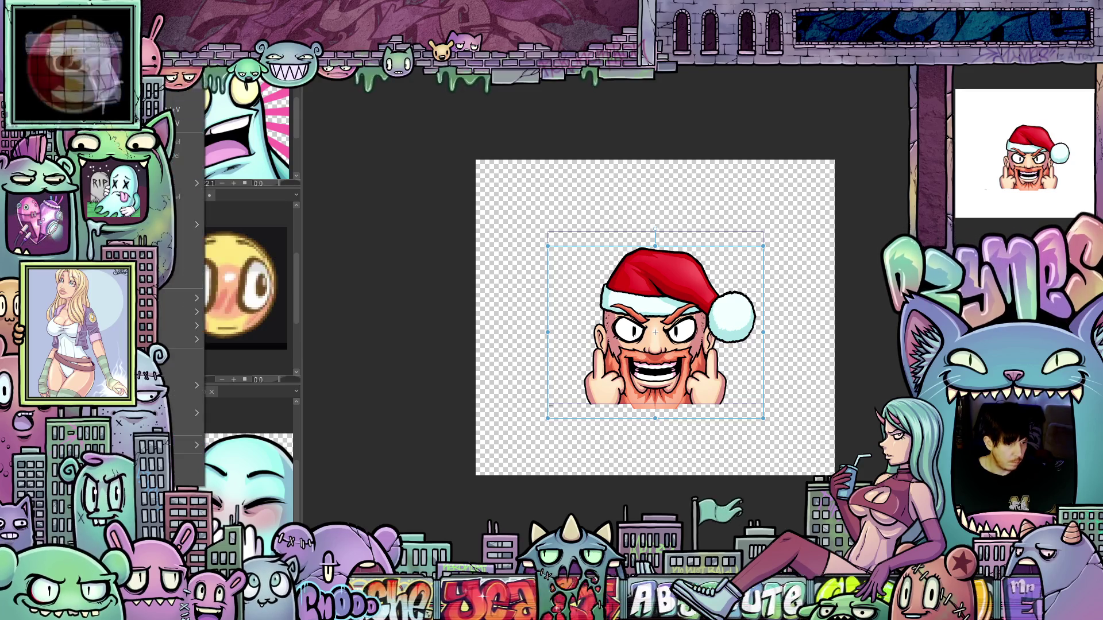
Step: Export a 560×448, 10 fps, unlimited-loop animated GIF with transparent background
mouse_move(173, 211)
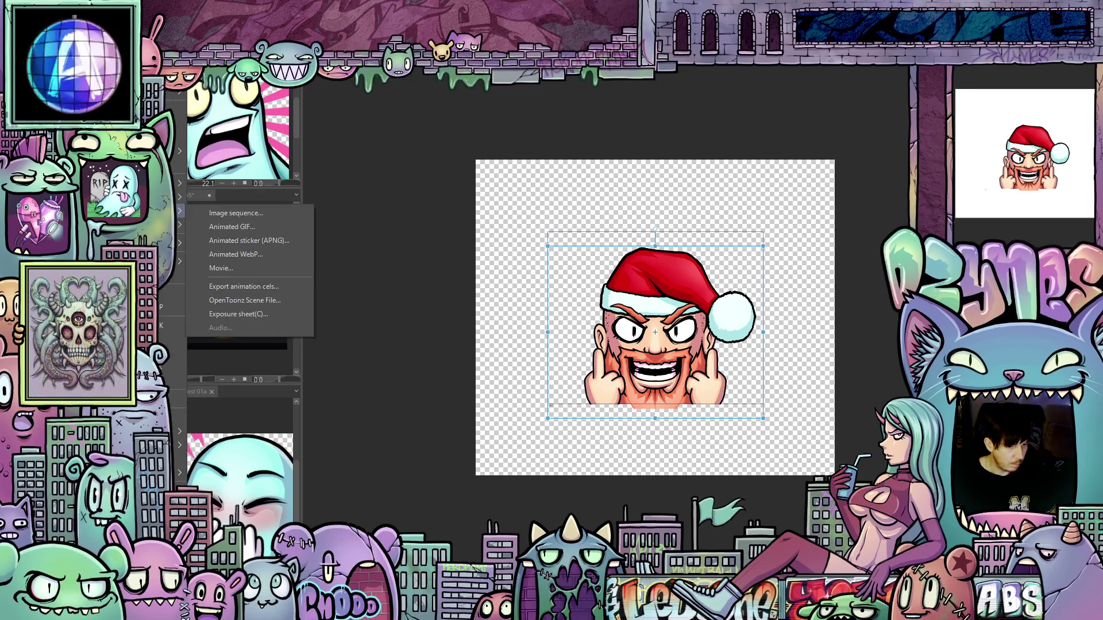
click(254, 228)
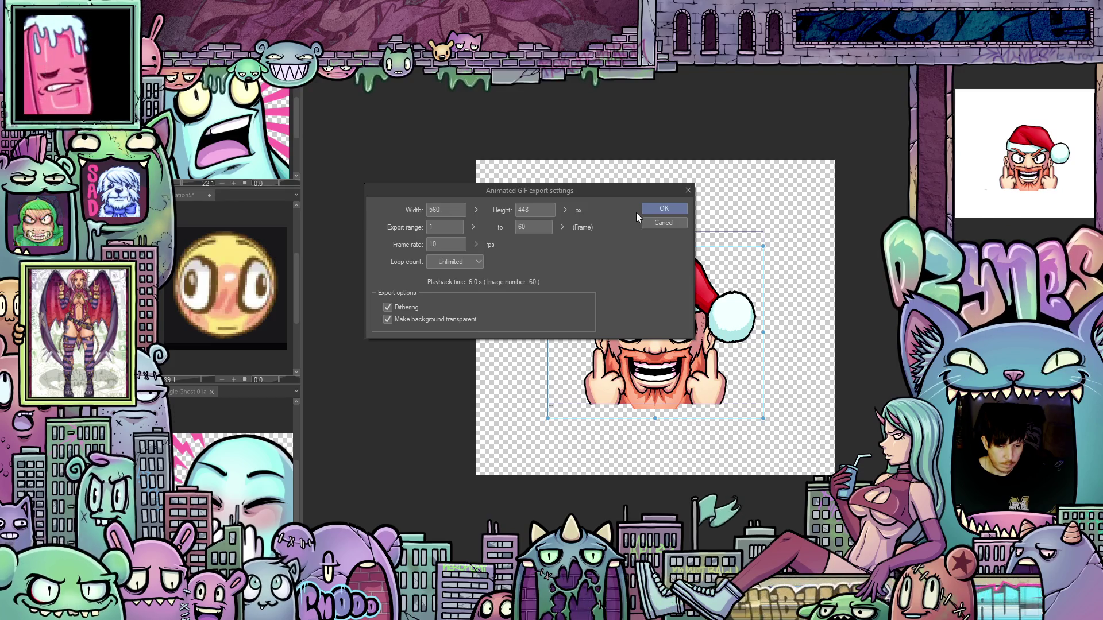
click(651, 210)
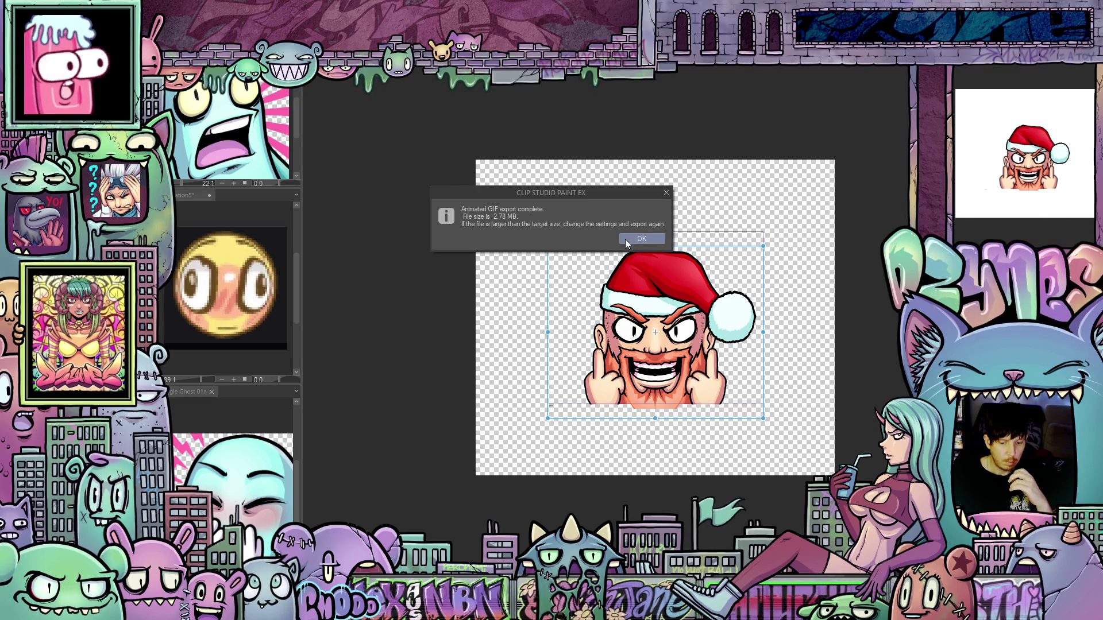
click(632, 240)
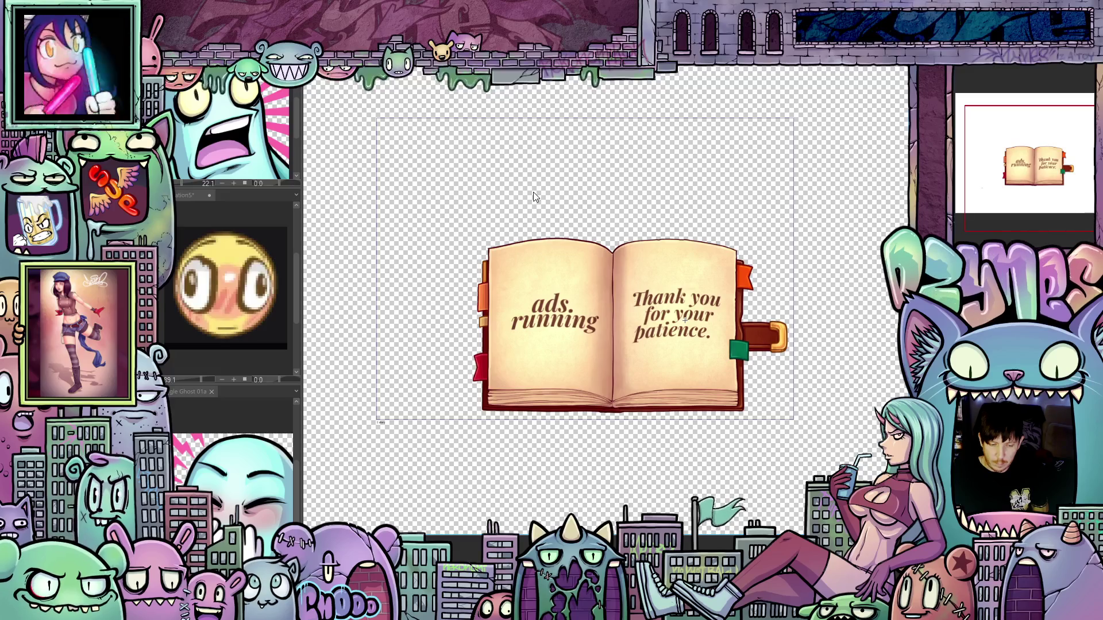
Step: Zoom and pan around the 'ads. running' book artwork to inspect it
scroll(567, 205, down, 2)
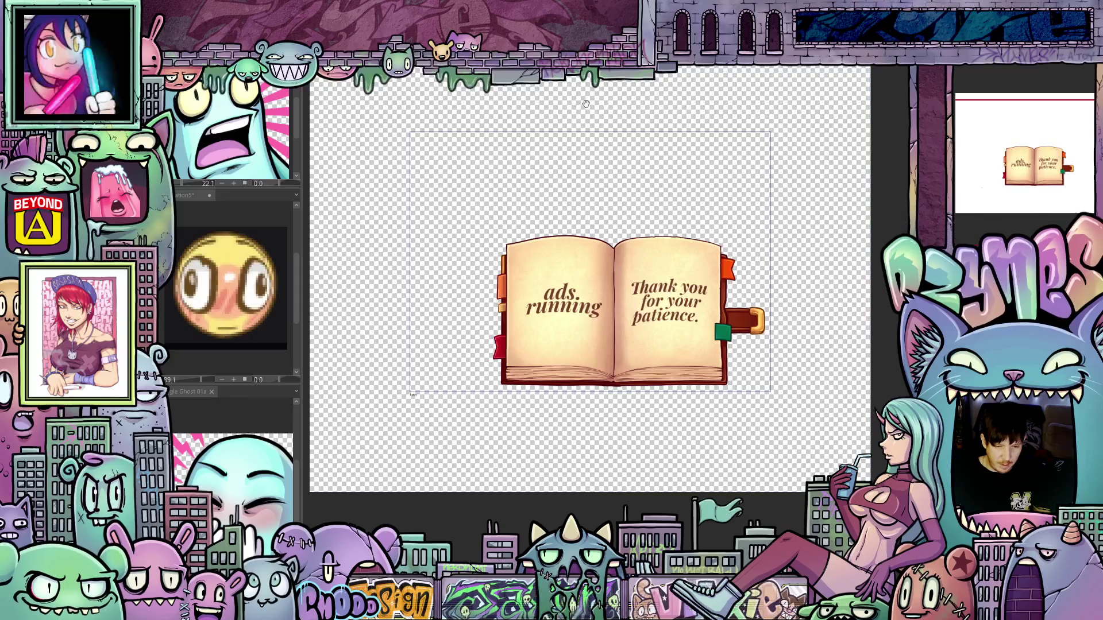
drag(585, 103, 618, 172)
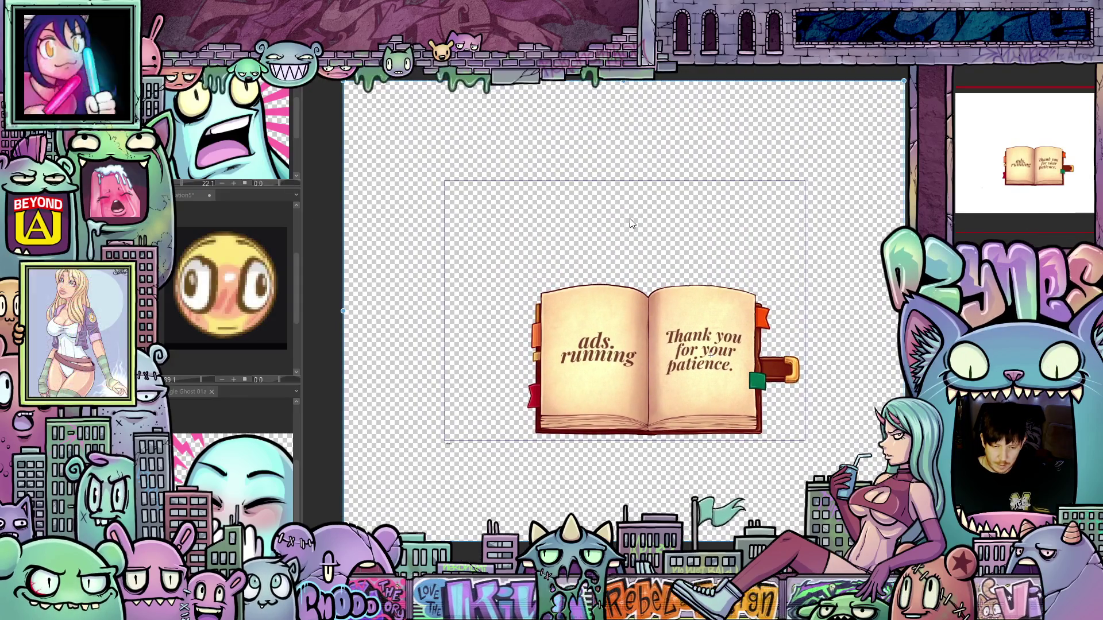
scroll(629, 221, up, 1)
scroll(630, 221, down, 1)
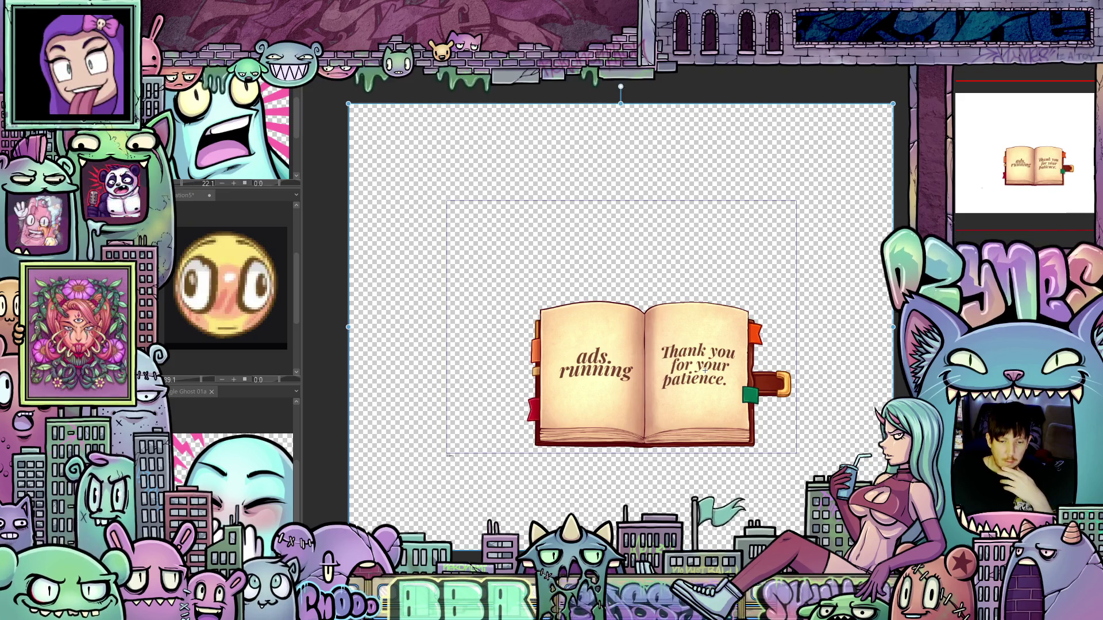
scroll(632, 301, up, 6)
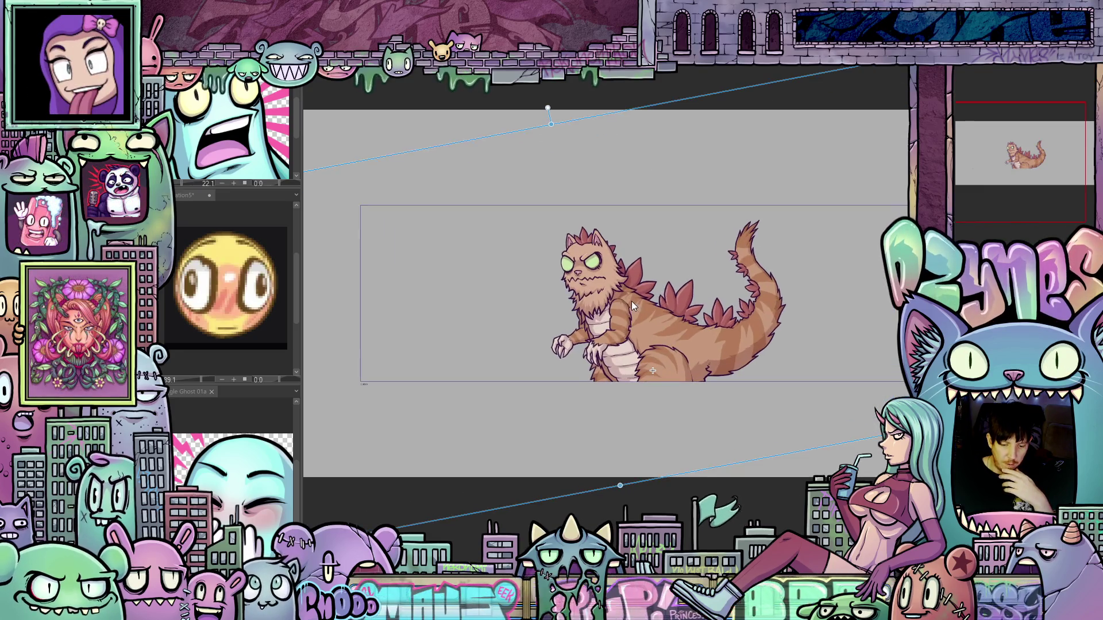
scroll(628, 291, down, 3)
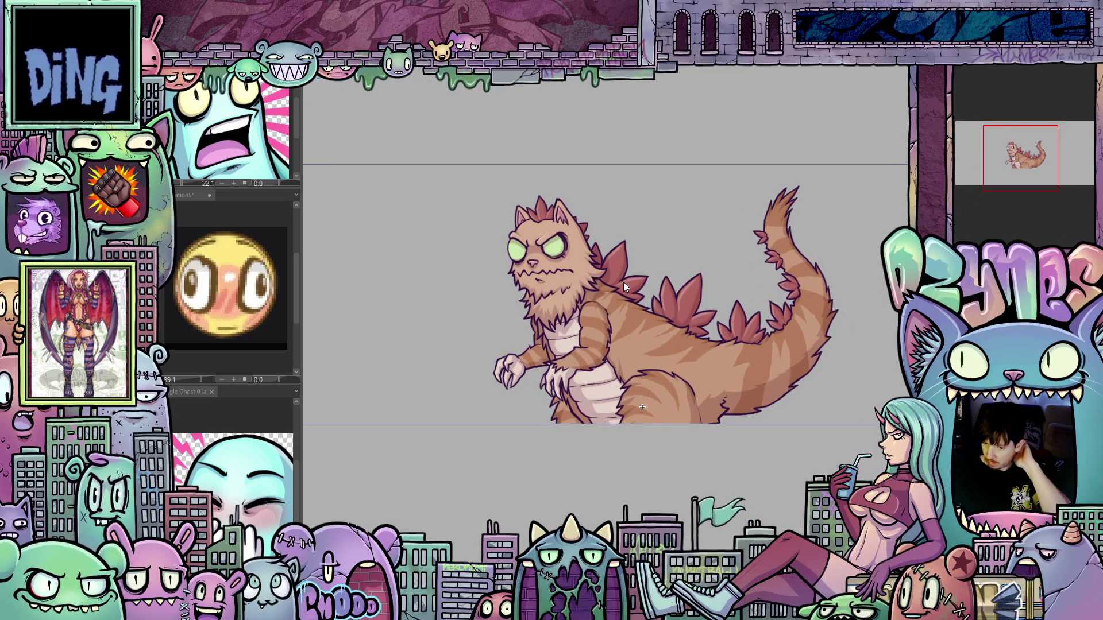
scroll(624, 283, down, 2)
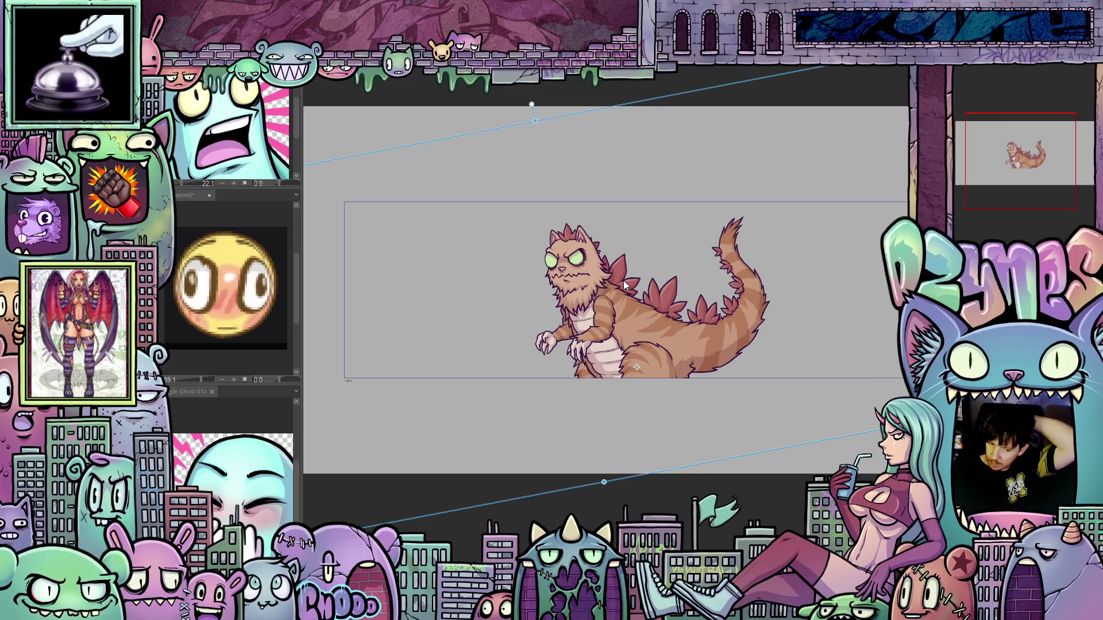
scroll(618, 301, up, 2)
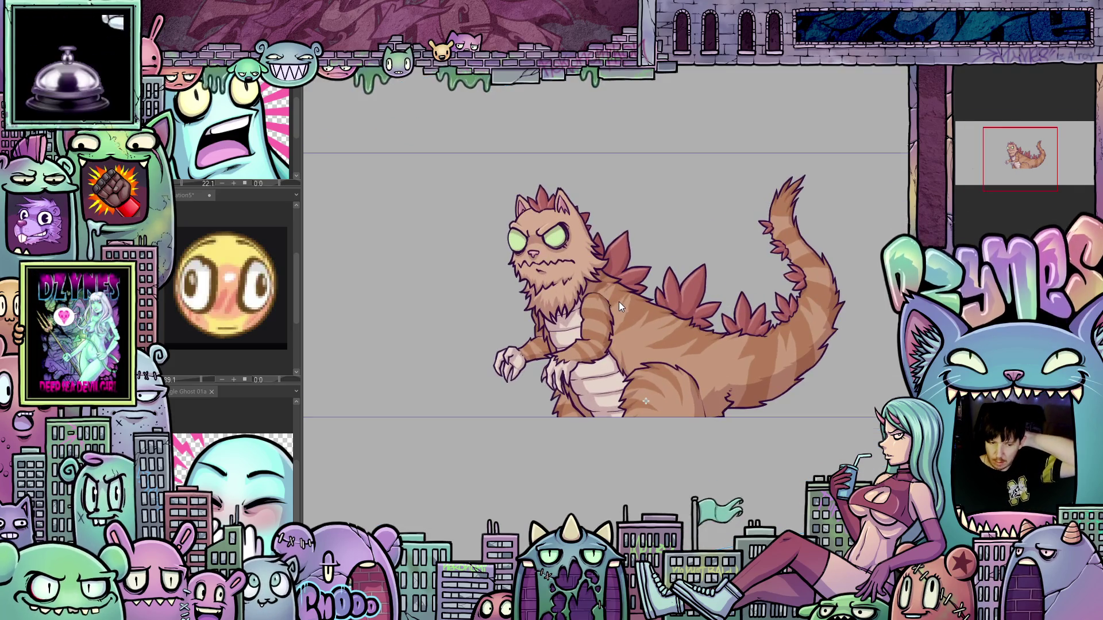
scroll(619, 301, up, 2)
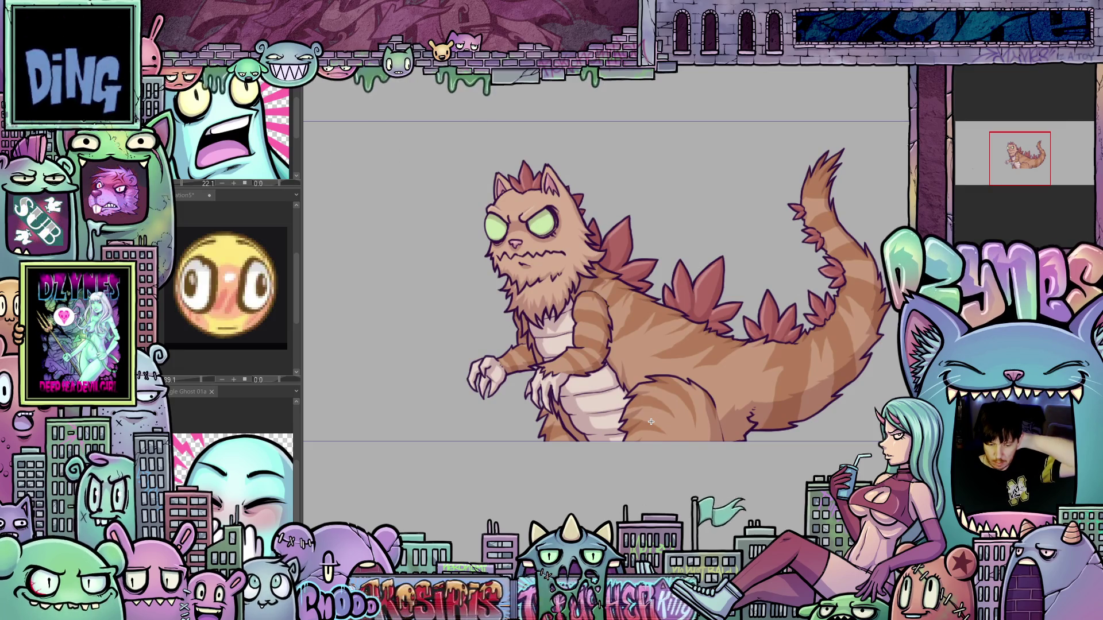
mouse_move(651, 422)
mouse_down()
mouse_move(687, 421)
mouse_move(668, 422)
mouse_up()
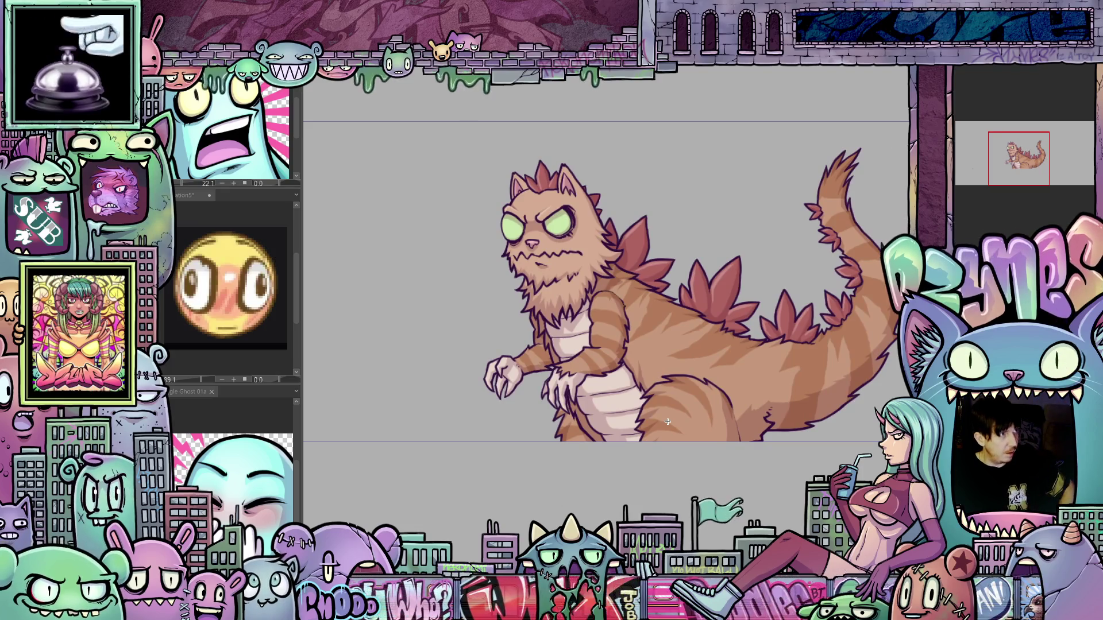